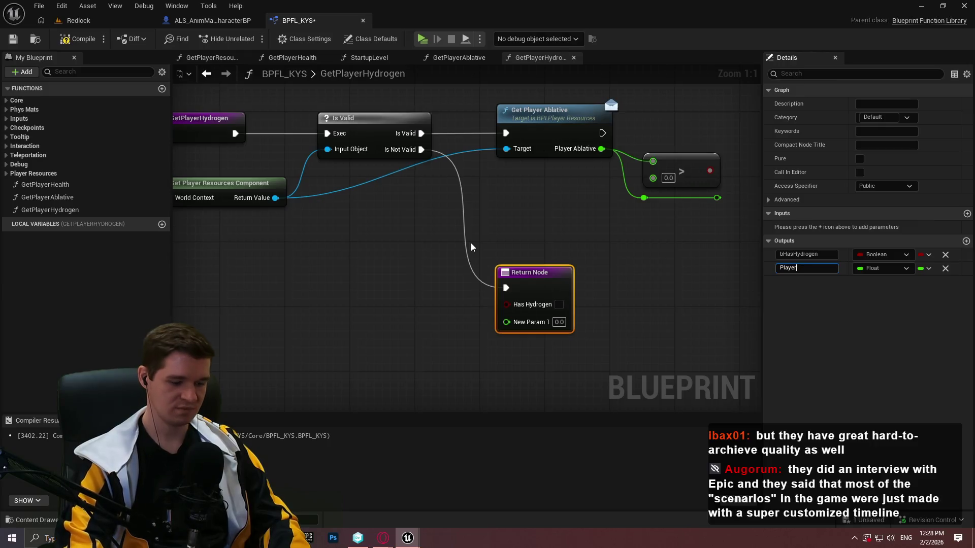
- Name the output PlayerHydrogen and add a Get Player Hydrogen node from the component's Return Value
type("Hydrogen")
key("Return")
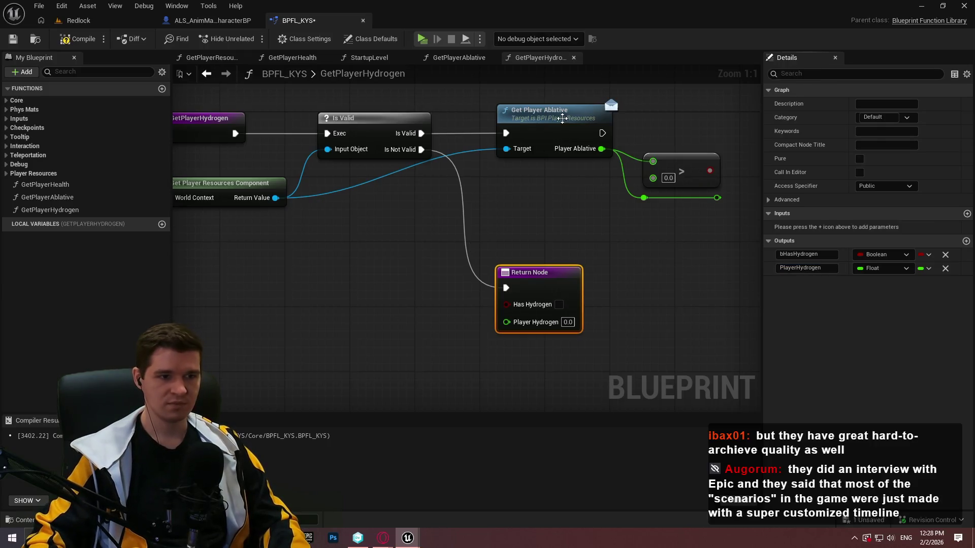
left_click_drag(275, 201, 447, 216)
key("ctrl+z")
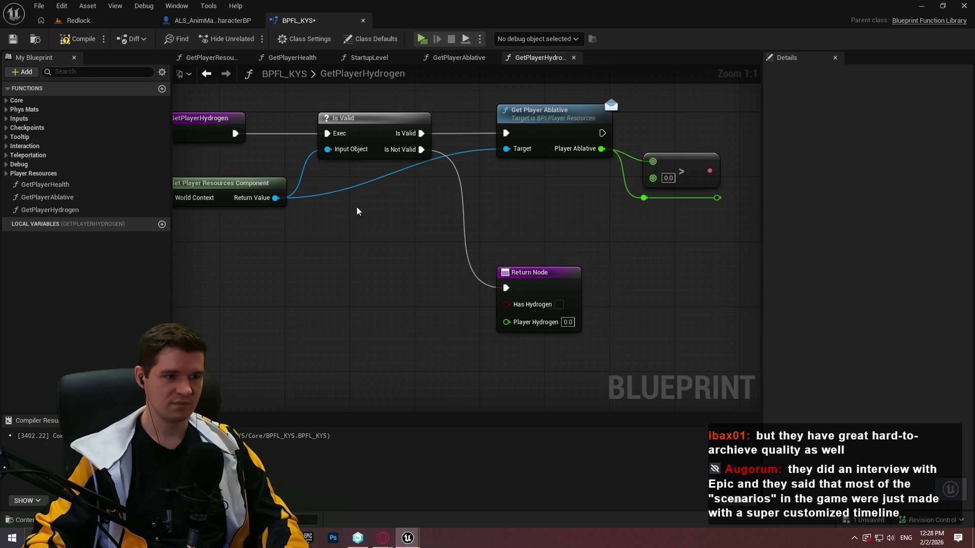
left_click_drag(275, 198, 489, 190)
type("get player hy")
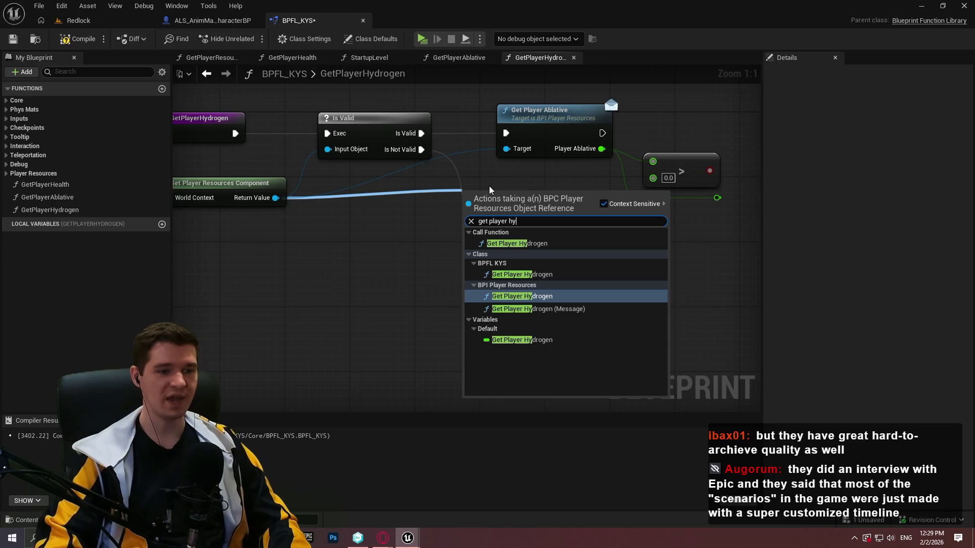
key("Down")
key("Return")
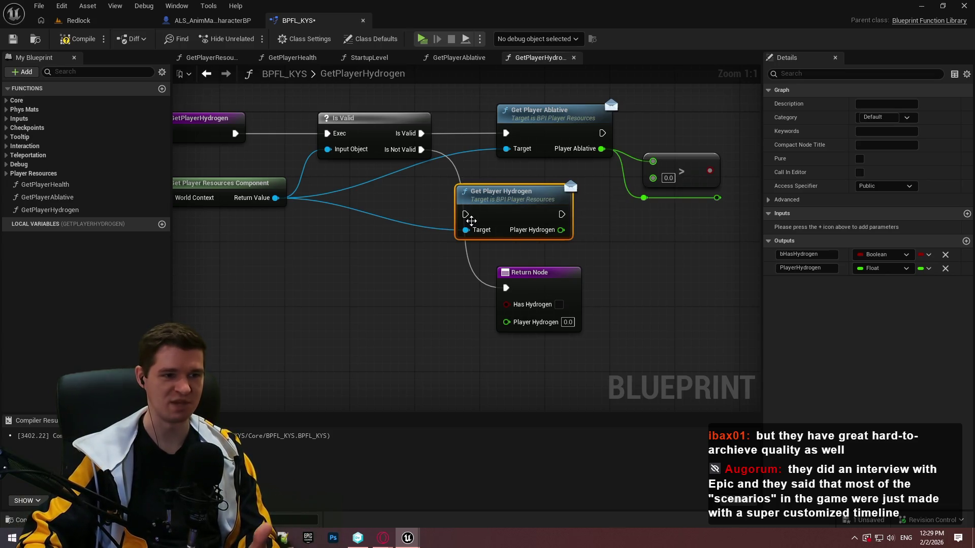
- Replace Get Player Ablative with Get Player Hydrogen and wire Player Hydrogen into the greater-than node
left_click_drag(465, 215, 422, 133)
left_click(622, 245)
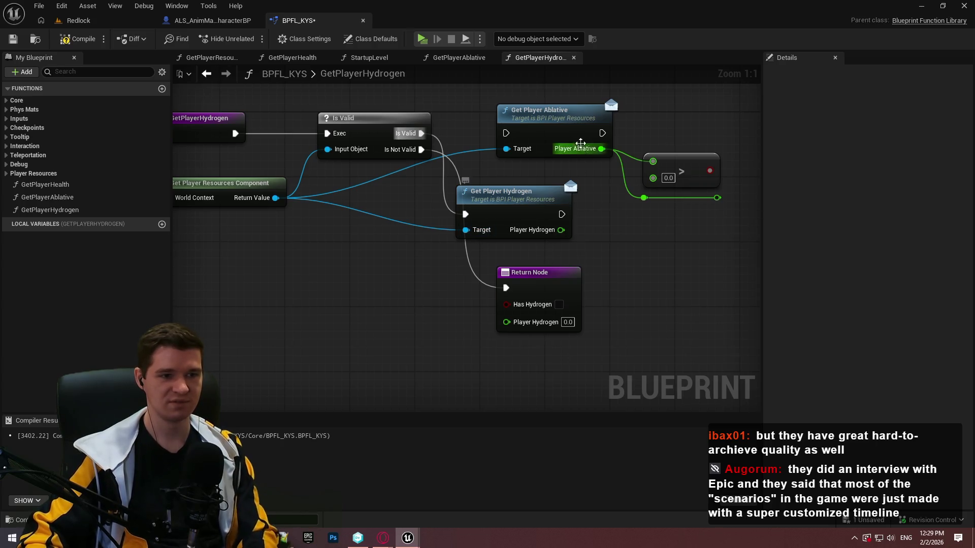
left_click(553, 145)
key("Delete")
mouse_move(534, 228)
left_mouse_down()
mouse_move(592, 146)
mouse_move(581, 142)
mouse_move(650, 162)
mouse_move(615, 104)
left_mouse_up()
left_click_drag(602, 148, 644, 197)
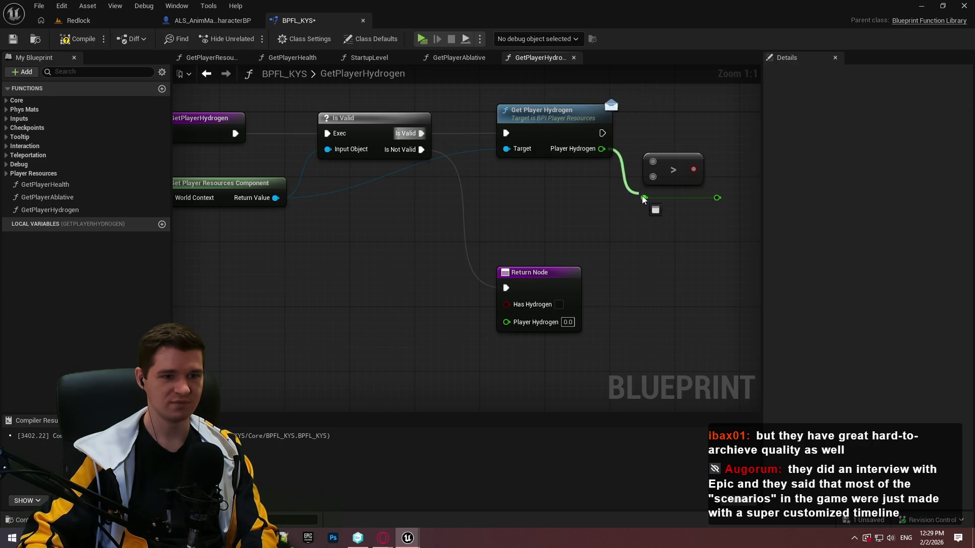
left_click_drag(602, 149, 653, 162)
- Duplicate the Return Node for the valid branch and compile the function library
mouse_move(600, 133)
left_mouse_down()
mouse_move(537, 144)
mouse_move(729, 144)
mouse_move(648, 181)
mouse_move(660, 203)
mouse_move(696, 212)
mouse_move(729, 174)
left_mouse_up()
left_click(472, 301)
key("ctrl+d")
left_click(743, 142)
mouse_move(706, 208)
left_mouse_down()
mouse_move(545, 263)
mouse_move(659, 250)
left_mouse_up()
mouse_move(623, 209)
left_mouse_down()
mouse_move(596, 220)
mouse_move(562, 264)
left_mouse_up()
left_click(61, 40)
left_click(13, 39)
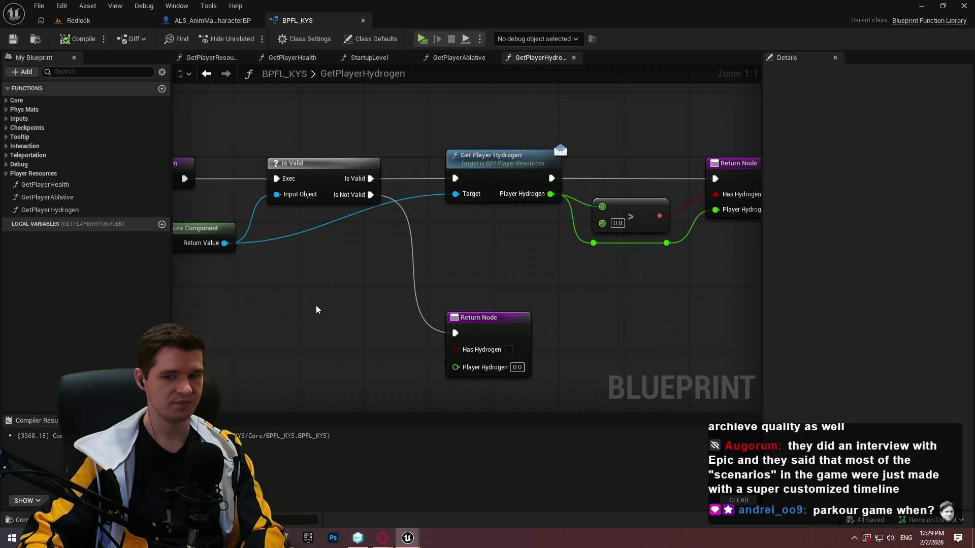
- Mark GetPlayerHealth, GetPlayerAblative and GetPlayerHydrogen as pure functions and compile
double_click(61, 185)
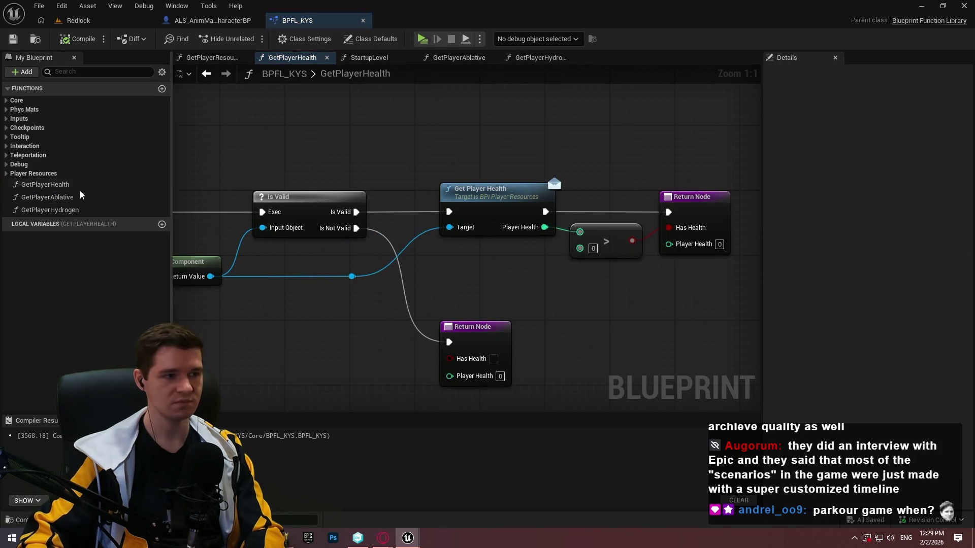
left_click(860, 158)
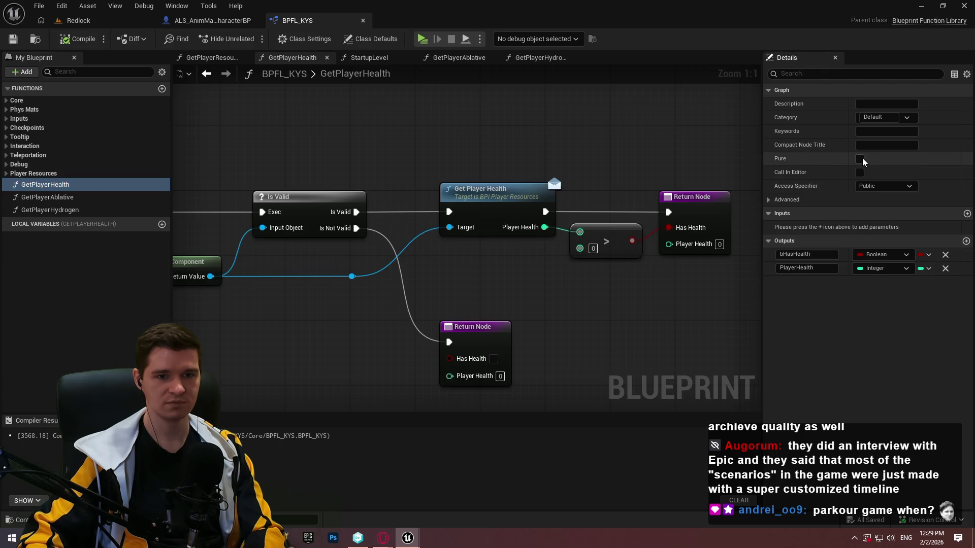
left_click(47, 197)
left_click(858, 158)
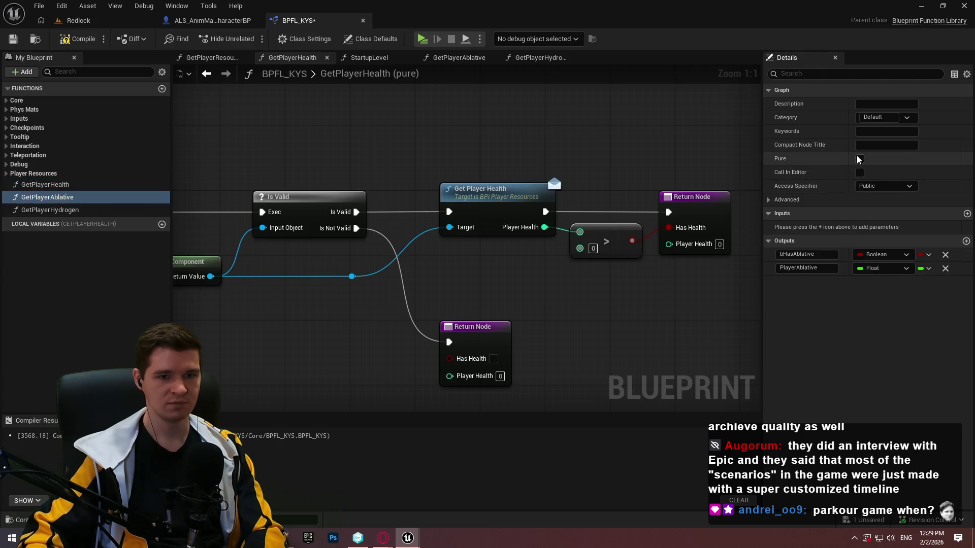
left_click(50, 210)
left_click(860, 158)
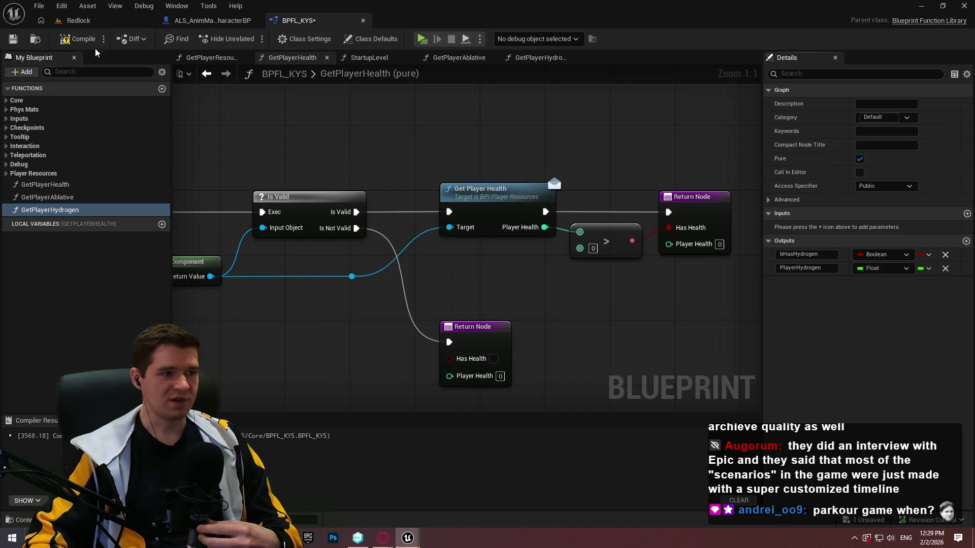
left_click(74, 41)
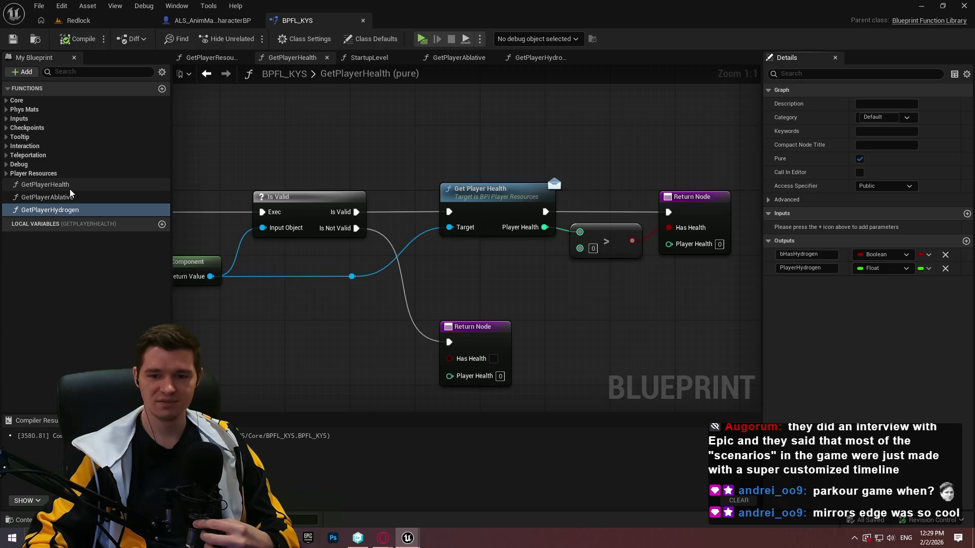
- Select GetPlayerHealth and begin editing its keywords and compact node title in Details
left_click(460, 222)
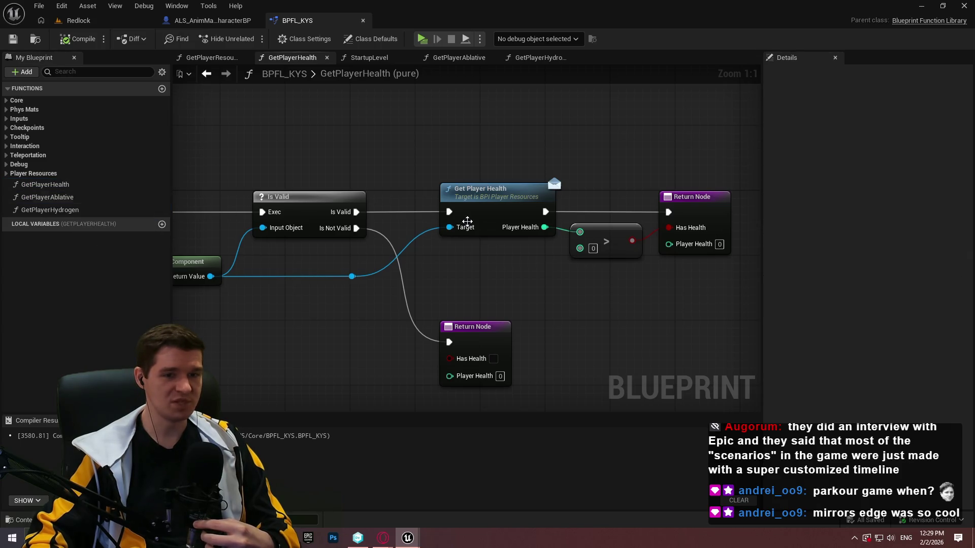
left_click(51, 185)
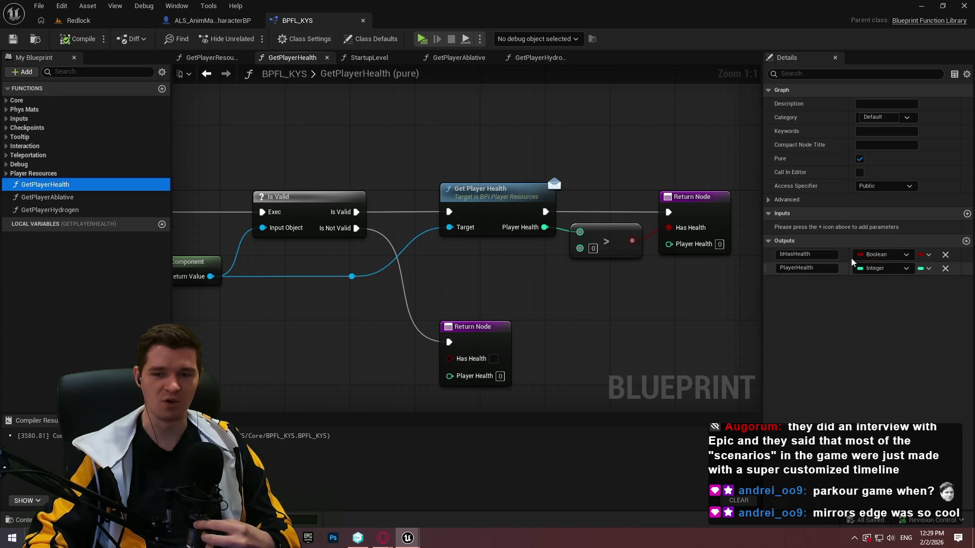
left_click(879, 132)
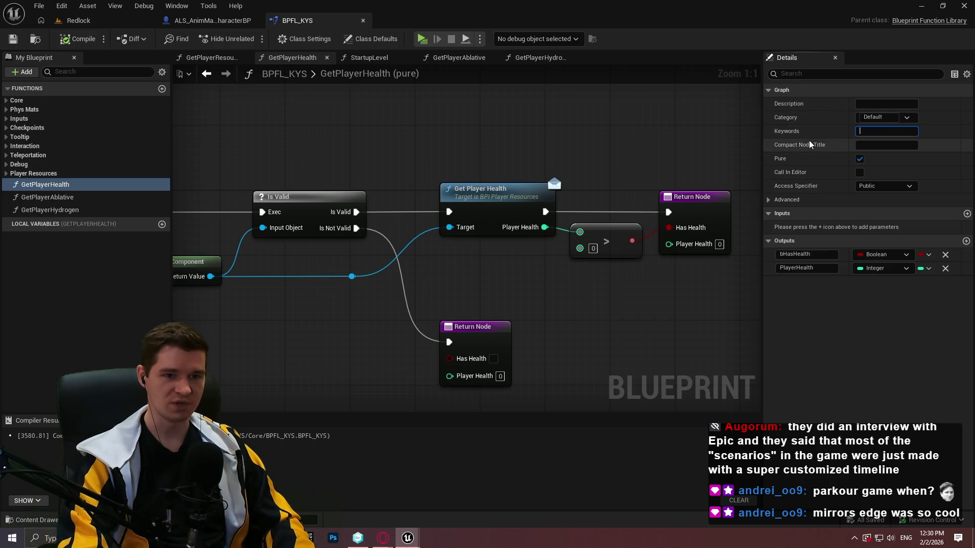
left_click(883, 143)
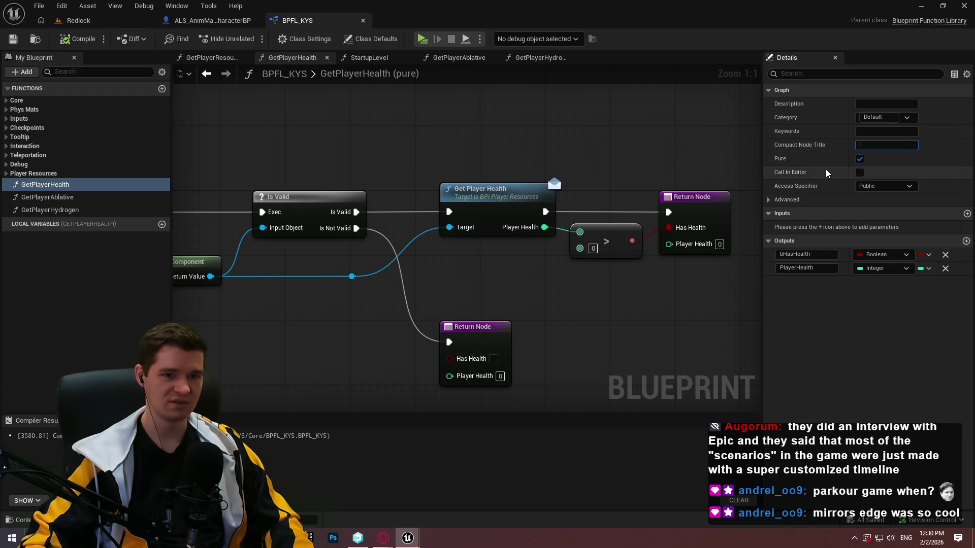
- Set GetPlayerHealth's compact node title to PlayerHealth
type("PlayerHeatl")
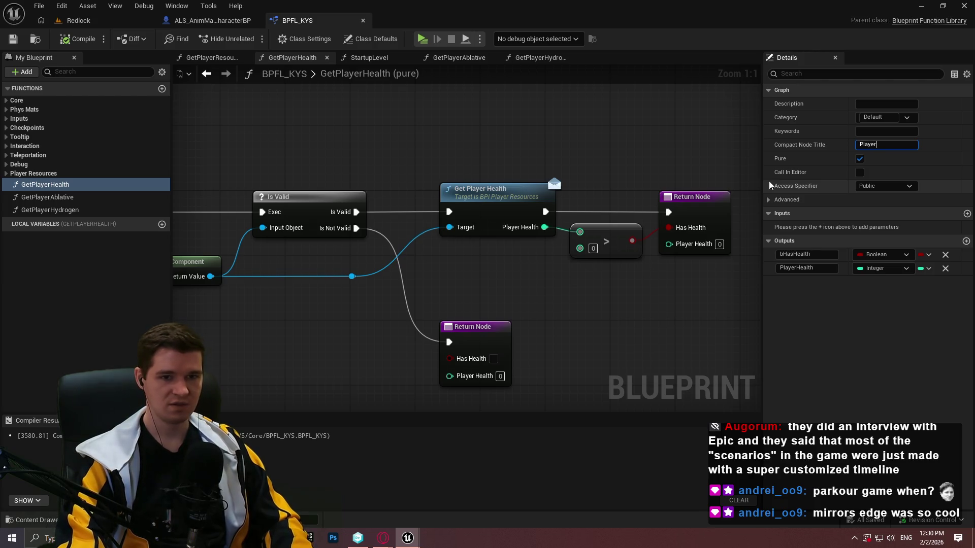
key("BackSpace")
key("BackSpace")
type("lth")
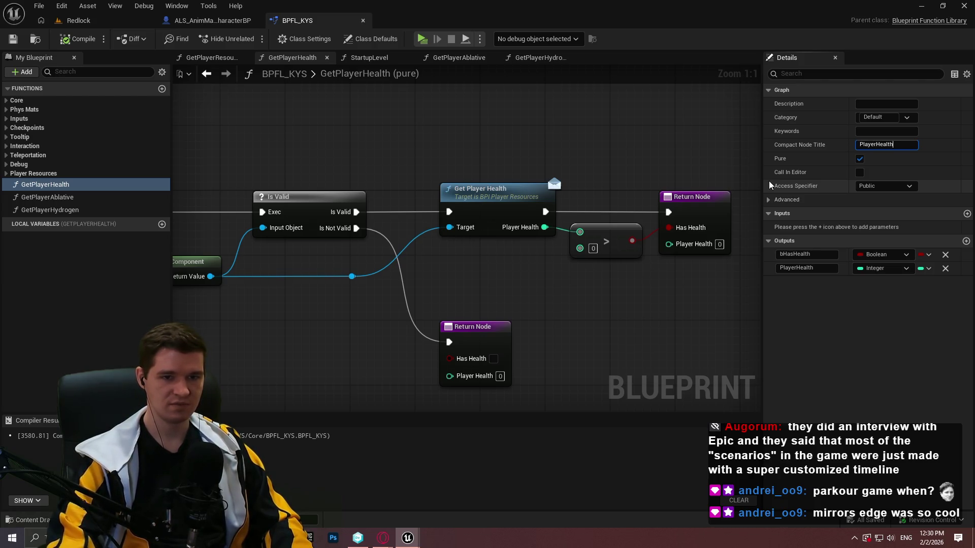
key("Return")
- Give GetPlayerAblative and GetPlayerHydrogen the compact titles PlayerAblative and PlayerHydrogen, then save
left_click(108, 198)
left_click(912, 148)
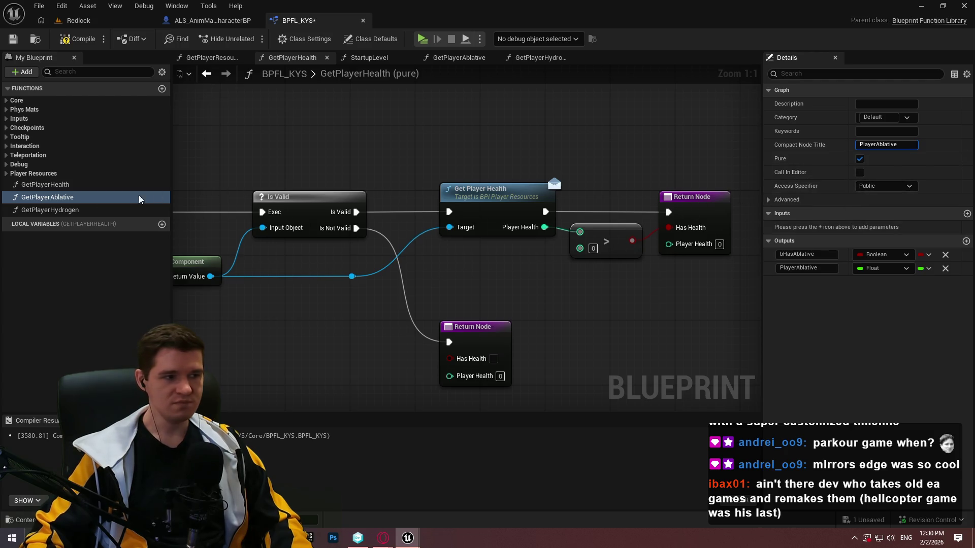
left_click(75, 208)
left_click(882, 144)
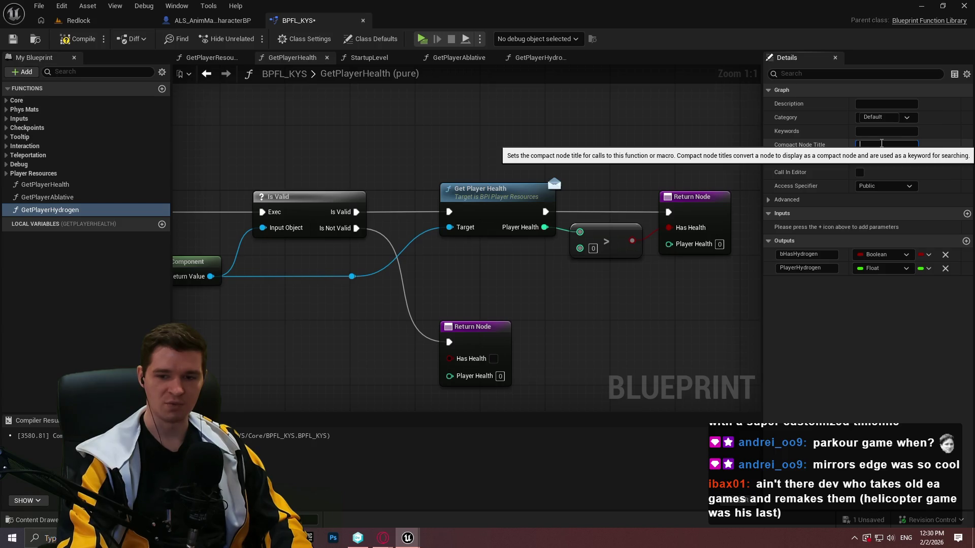
type("PlayerHydrogen")
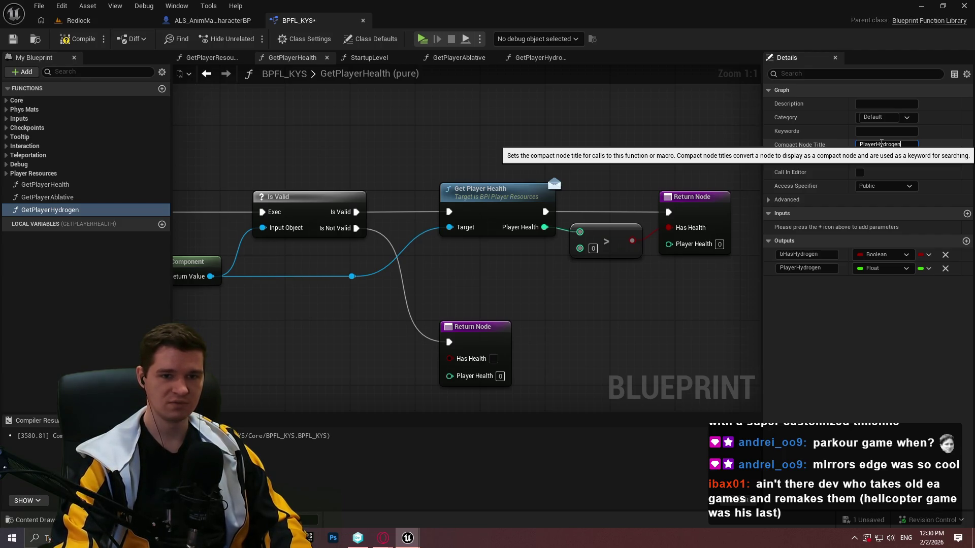
key("Return")
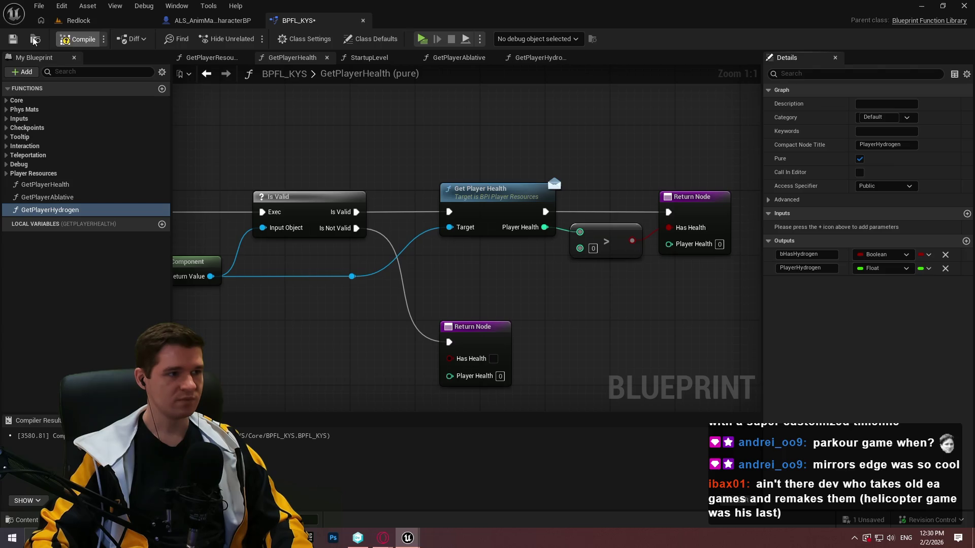
left_click(13, 39)
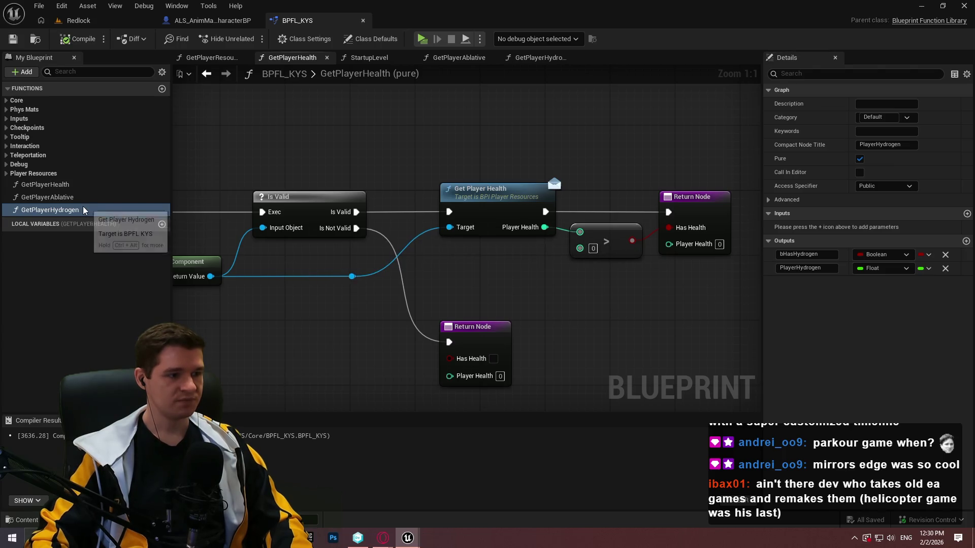
- Duplicate GetPlayerHealth as GetPlayerBuildingComponents with compact node title PlayerBCs
left_click(80, 186)
key("ctrl+d")
left_click(57, 224)
type("GetPlayerBuildingComponents")
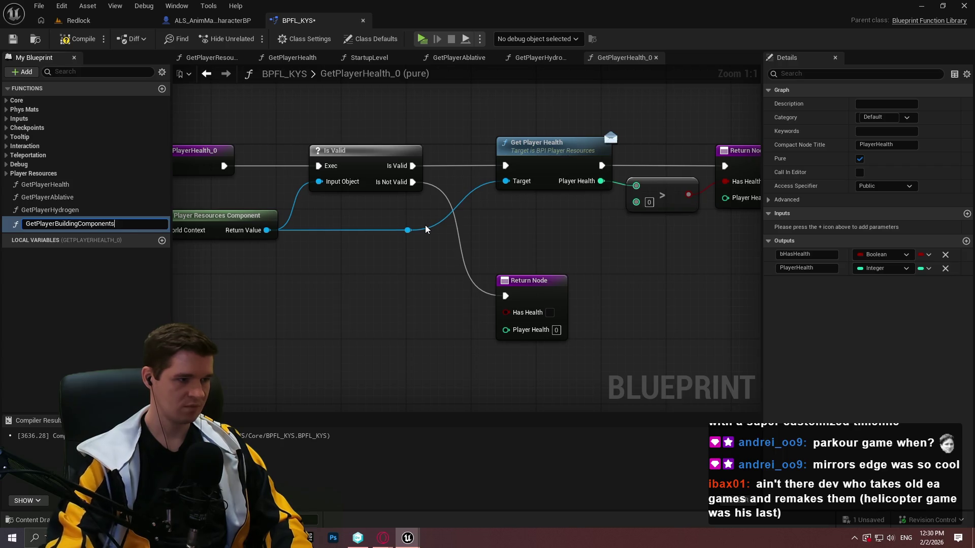
key("Return")
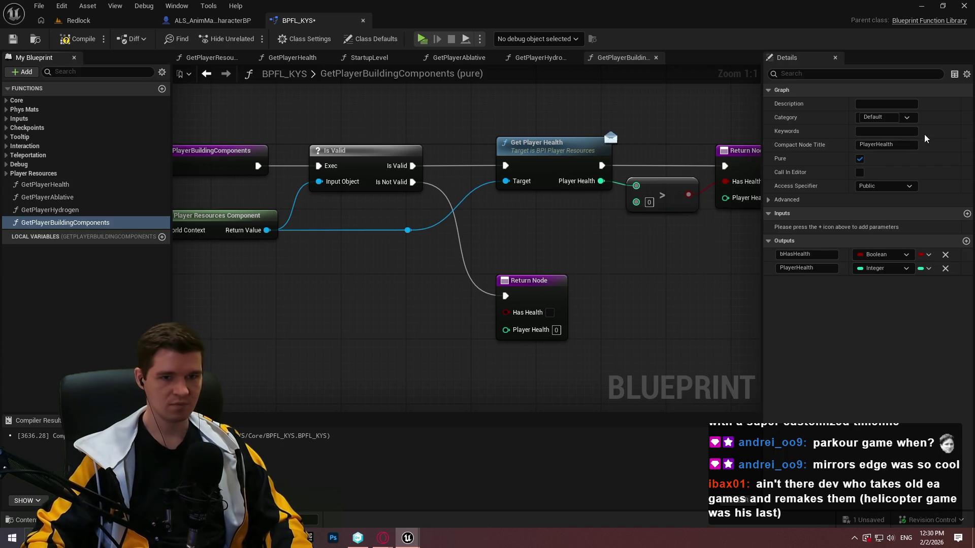
left_click(903, 145)
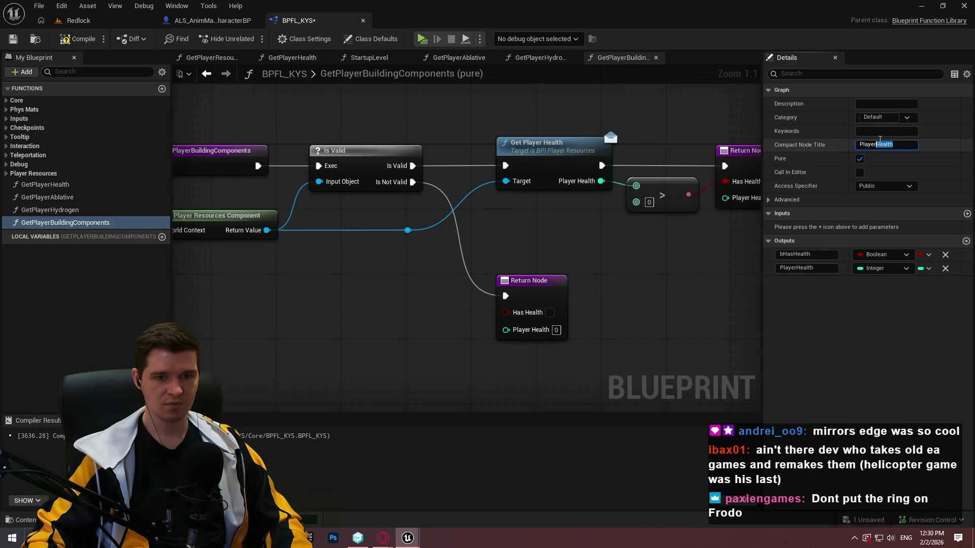
type("BCs")
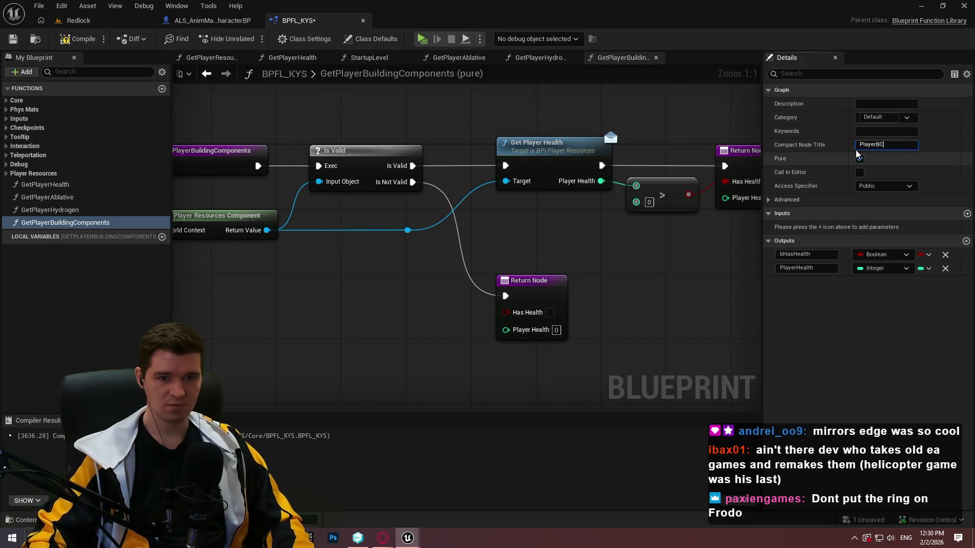
key("Return")
- Rename the outputs to PlayerBuildingComponents and bHasBuildingComponents, then compile
double_click(796, 268)
type("BuildingComponents")
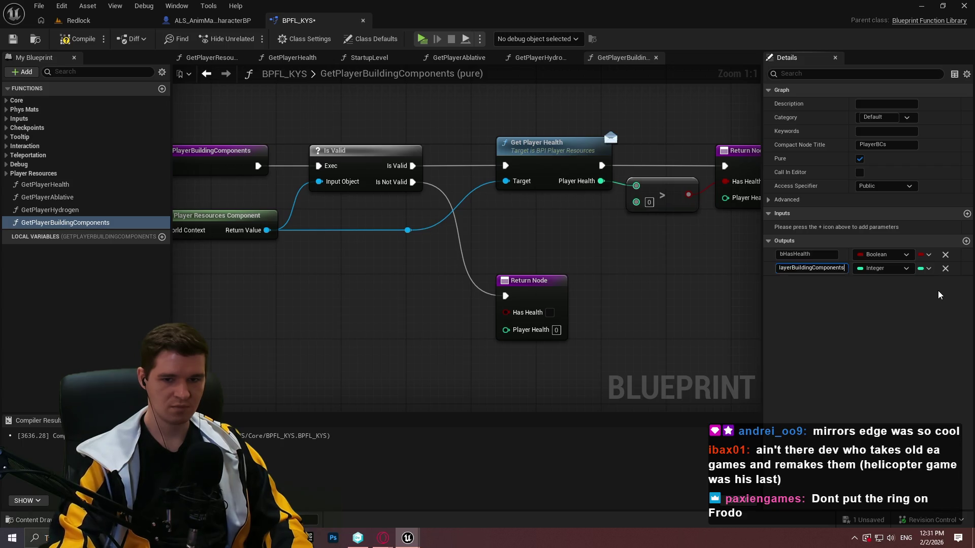
key("Return")
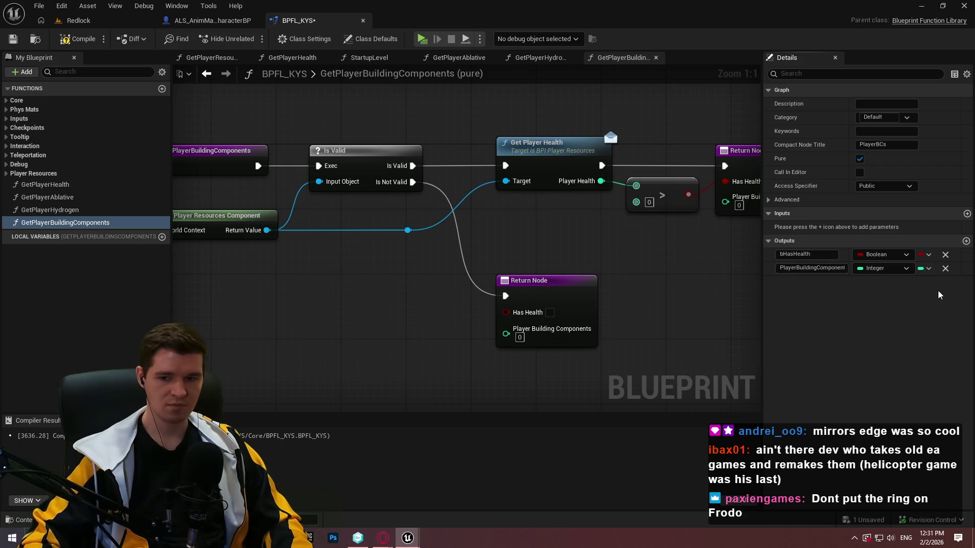
left_click(812, 254)
left_click_drag(811, 254, 784, 256)
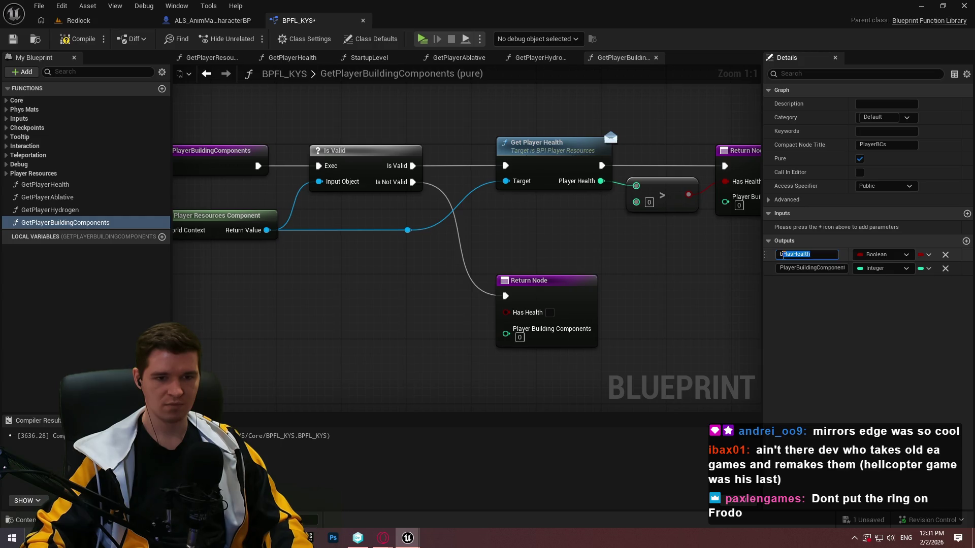
type("HasBu")
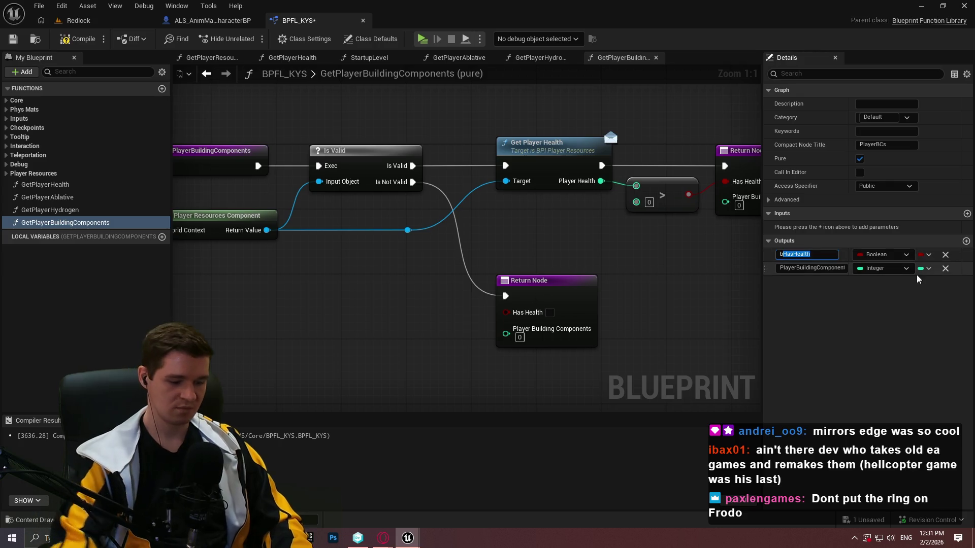
type("ildi")
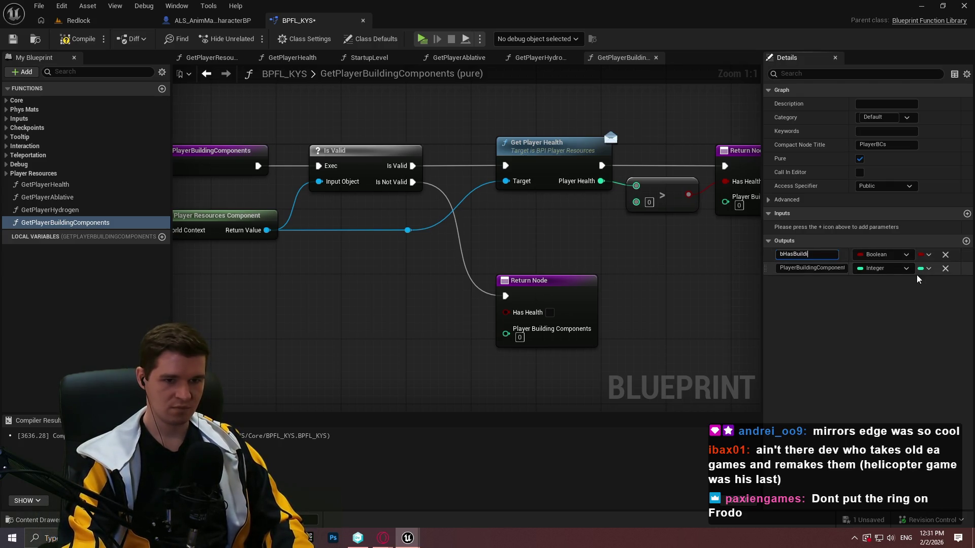
type("ngComponents")
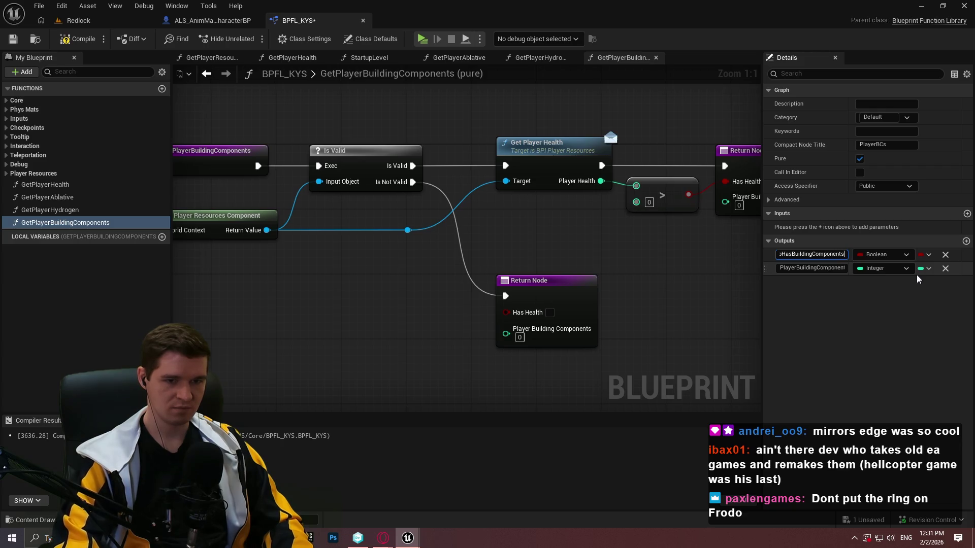
key("Return")
left_click(71, 39)
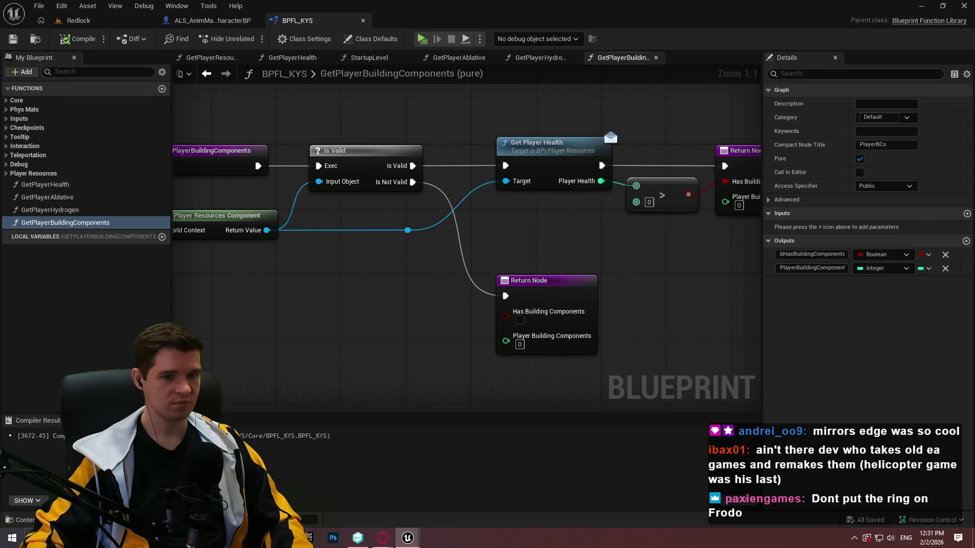
- Replace the Get Player Health call with Get Player Building Components, driven by Is Valid
left_click_drag(724, 279, 657, 276)
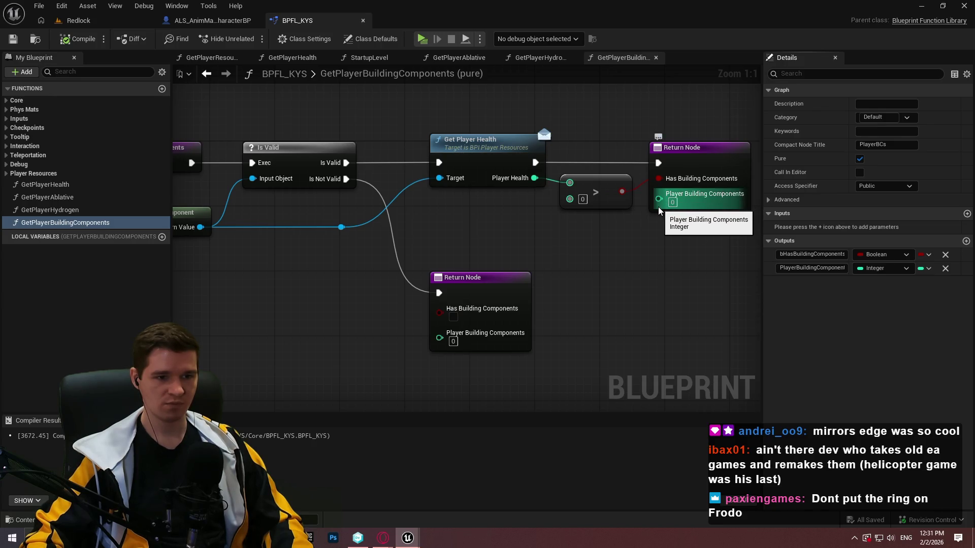
left_click(477, 146)
left_click_drag(340, 228, 441, 243)
type("get player buil")
key("Return")
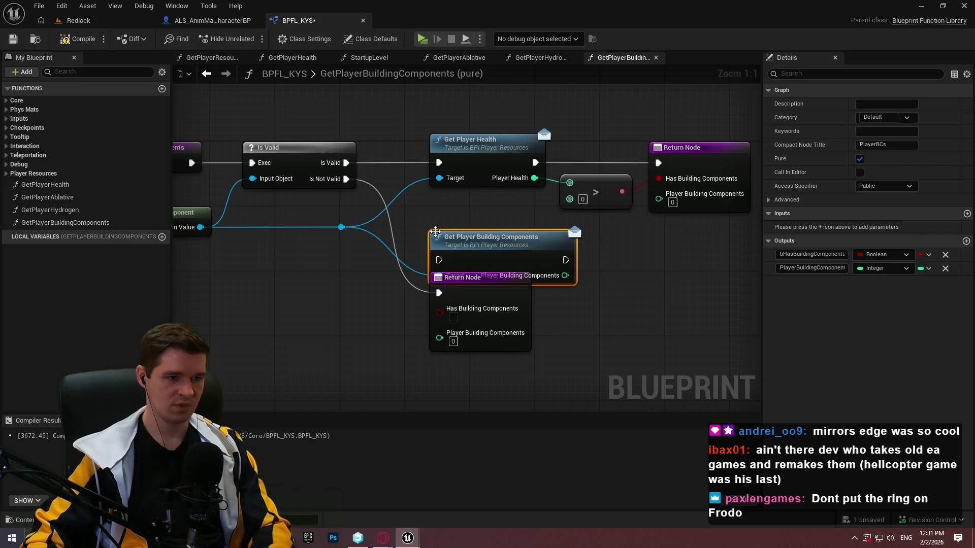
mouse_move(346, 162)
left_mouse_down()
mouse_move(396, 193)
mouse_move(439, 260)
left_mouse_up()
left_click(483, 140)
key("Delete")
left_click_drag(511, 241, 476, 144)
- Wire the new call's execution and value into the Return Node via reroute points, then save
mouse_move(533, 163)
left_mouse_down()
mouse_move(658, 162)
mouse_move(568, 184)
mouse_move(655, 206)
mouse_move(659, 193)
mouse_move(623, 223)
left_mouse_up()
double_click(593, 211)
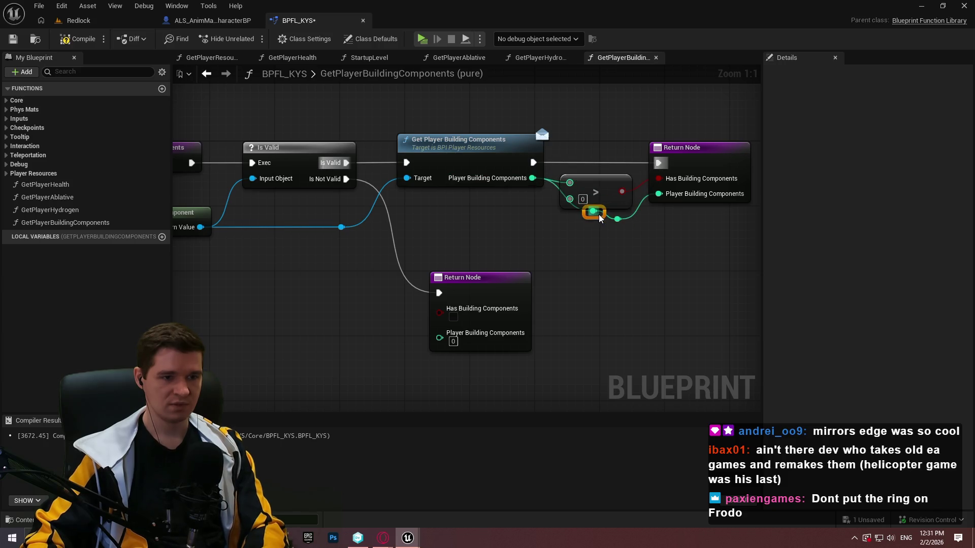
left_click_drag(600, 215, 578, 227)
left_click(618, 220)
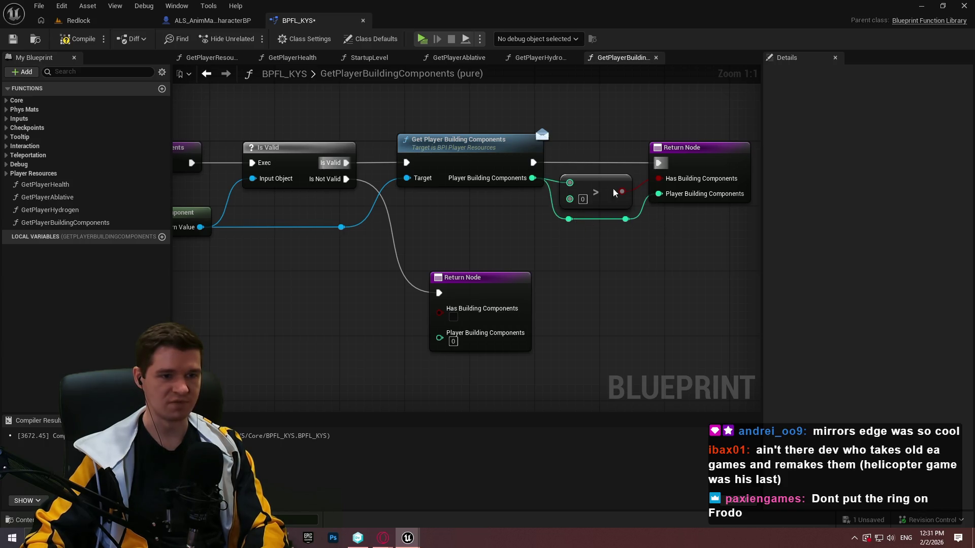
left_click_drag(603, 195, 644, 219)
left_click(659, 237)
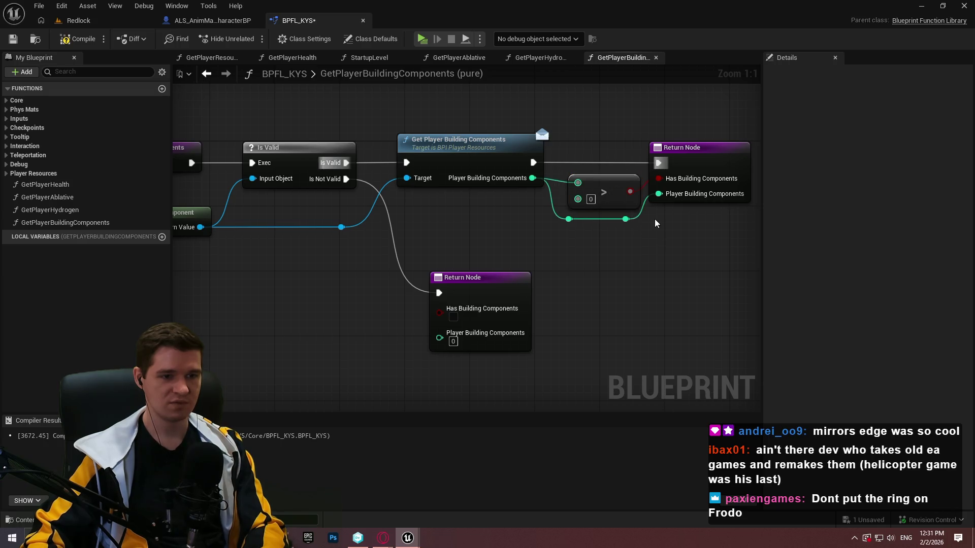
left_click_drag(693, 153, 694, 157)
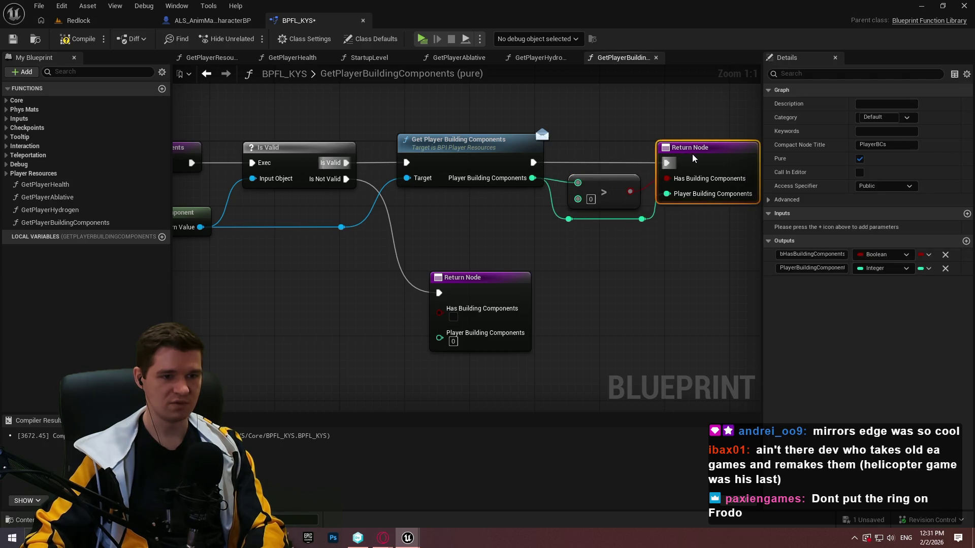
left_click(698, 232)
left_click_drag(642, 220, 634, 219)
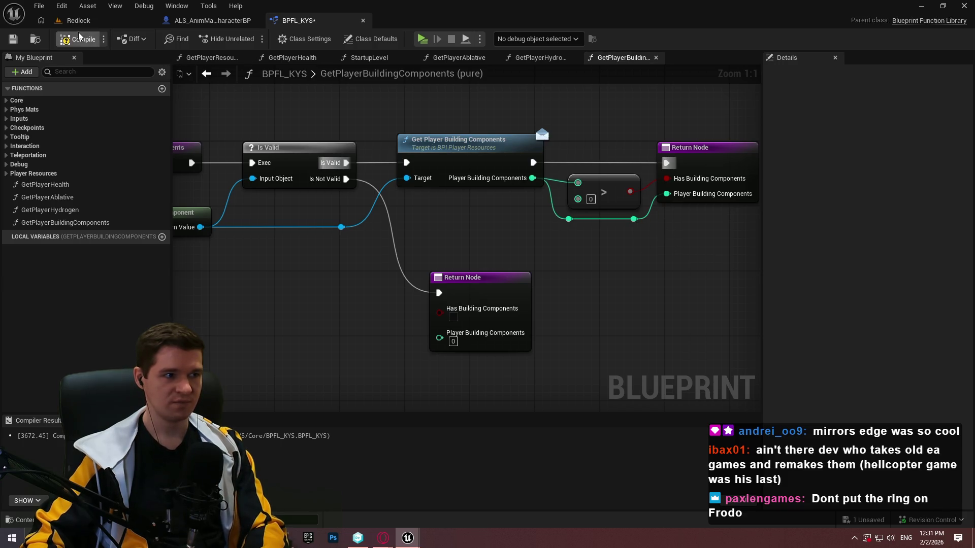
left_click(13, 39)
- In GetPlayerHealth, route Player Health into the Return Node through two reroutes and compile
double_click(64, 211)
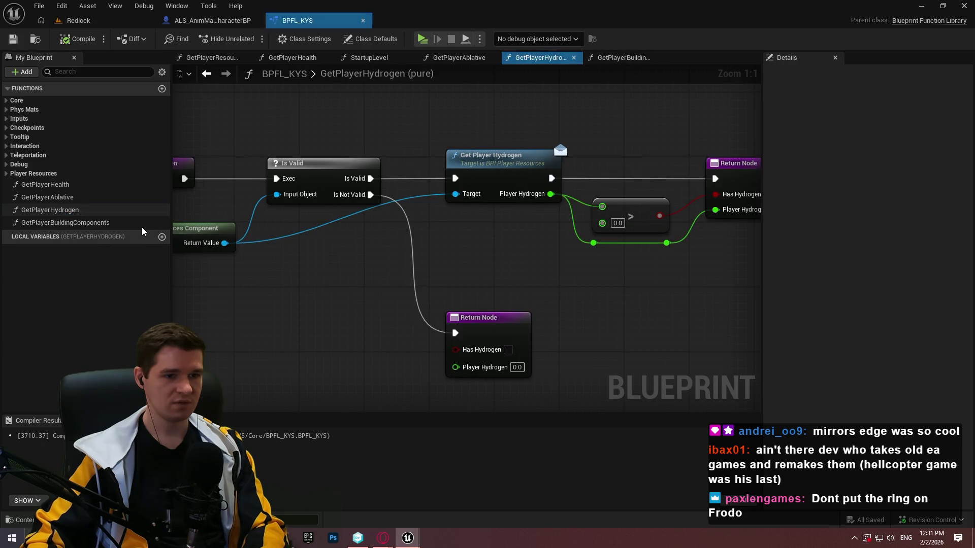
double_click(76, 197)
double_click(81, 185)
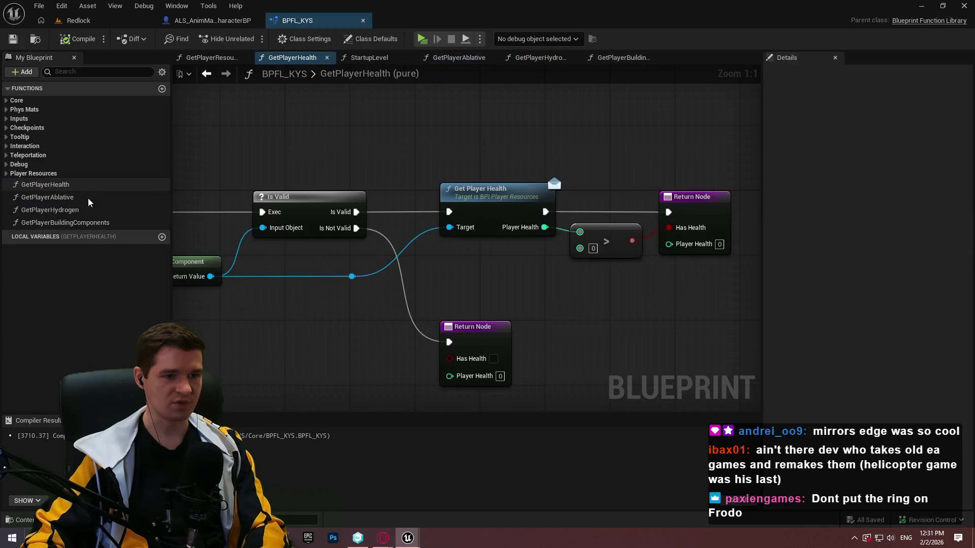
mouse_move(544, 227)
left_mouse_down()
mouse_move(673, 269)
mouse_move(669, 244)
mouse_move(539, 259)
mouse_move(580, 269)
left_mouse_up()
double_click(648, 242)
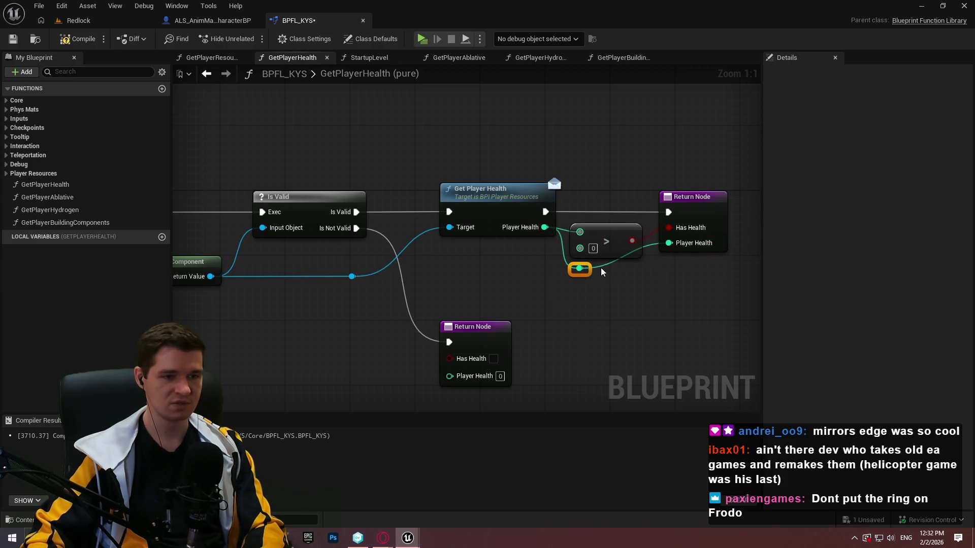
double_click(596, 261)
left_click_drag(597, 260, 641, 270)
left_click(696, 294)
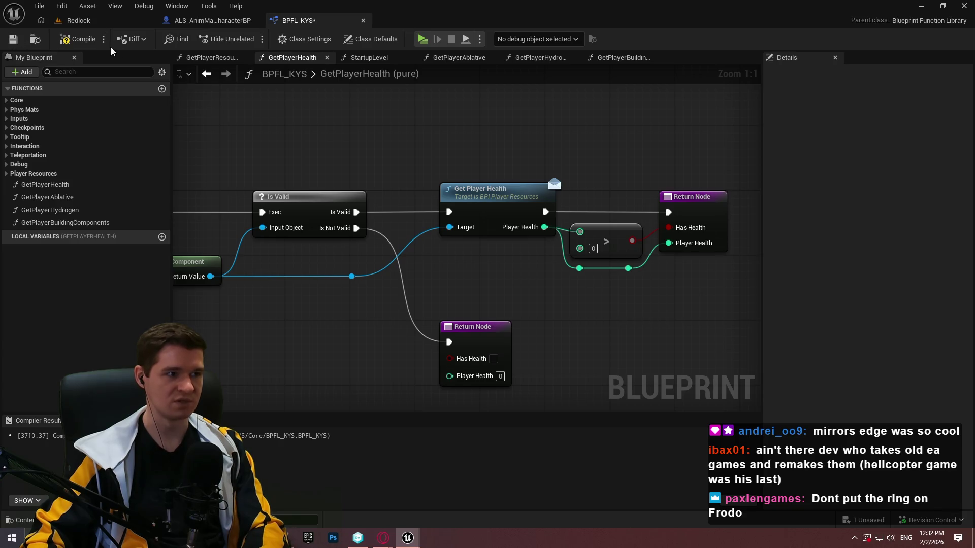
key("F7")
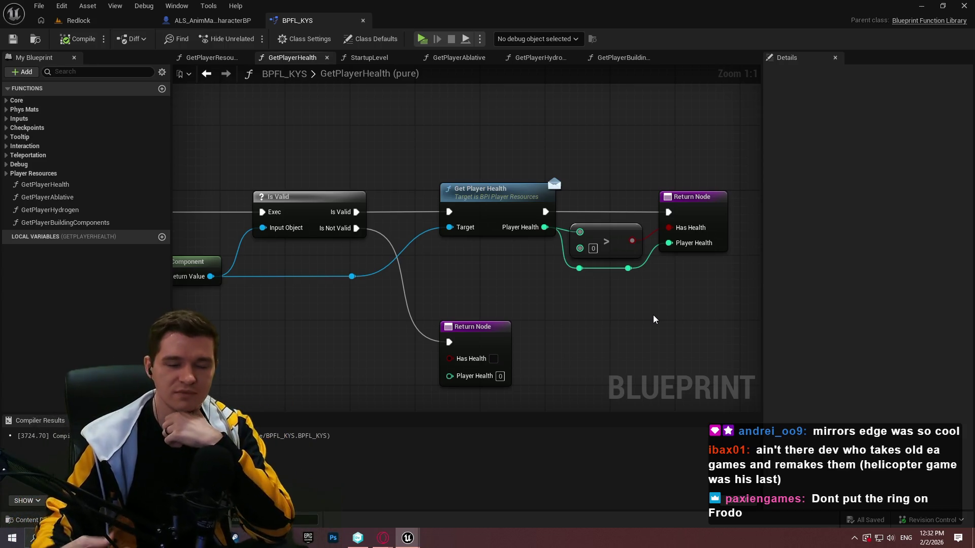
scroll(629, 257, "down", 1)
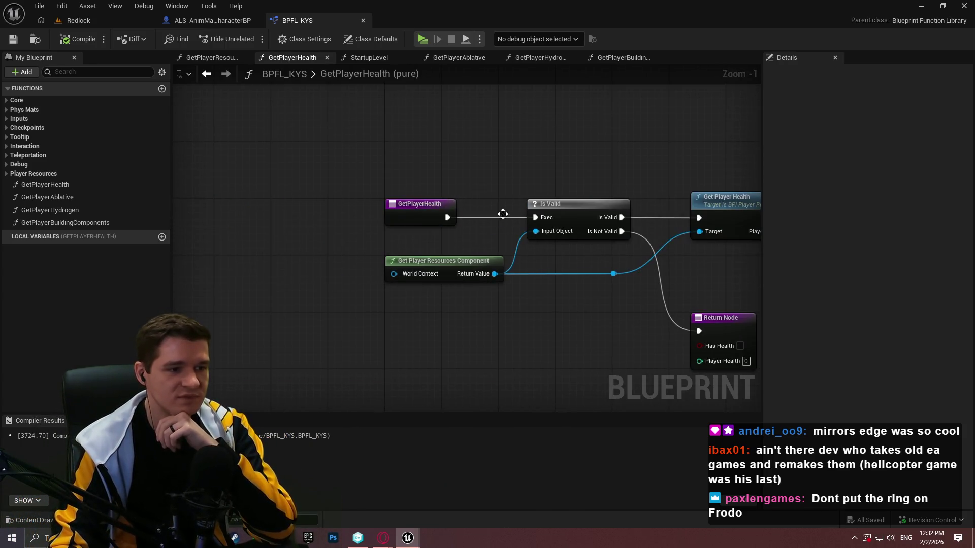
left_click(69, 183)
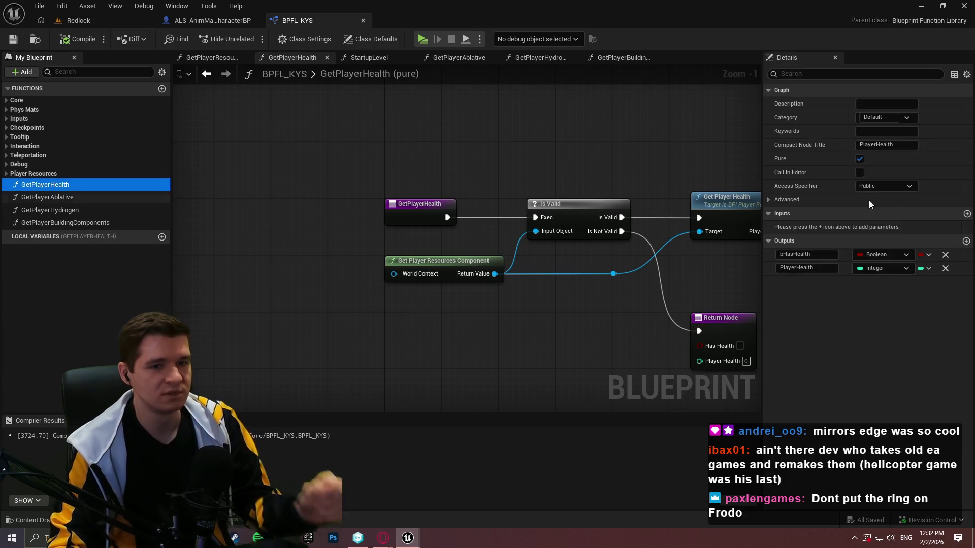
left_click(884, 117)
left_click(916, 117)
left_click(882, 191)
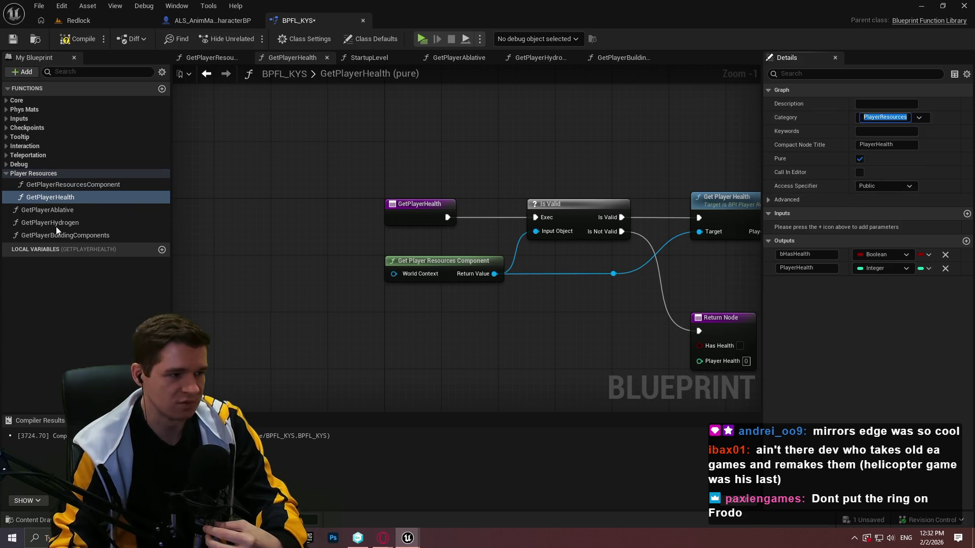
left_click(55, 208)
left_click(920, 117)
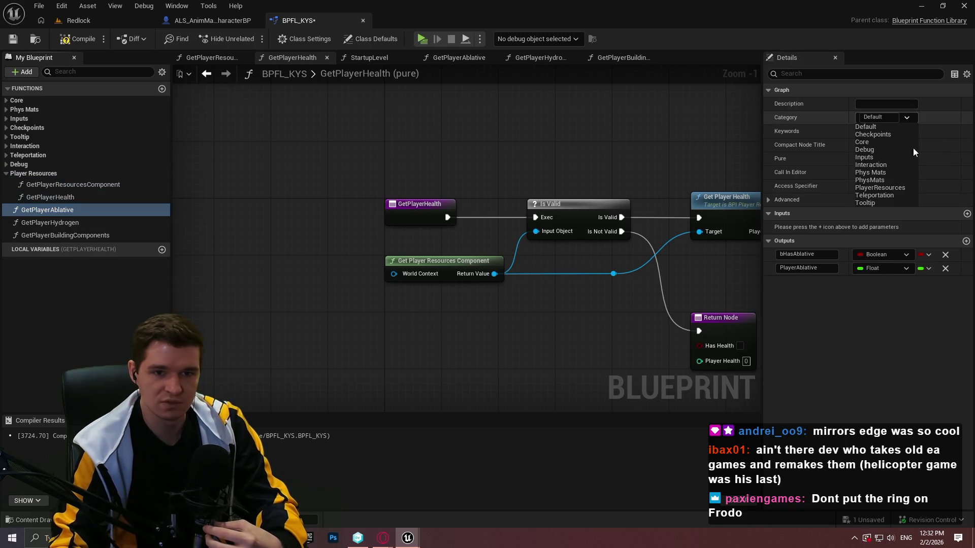
left_click(892, 187)
left_click(50, 222)
left_click(907, 117)
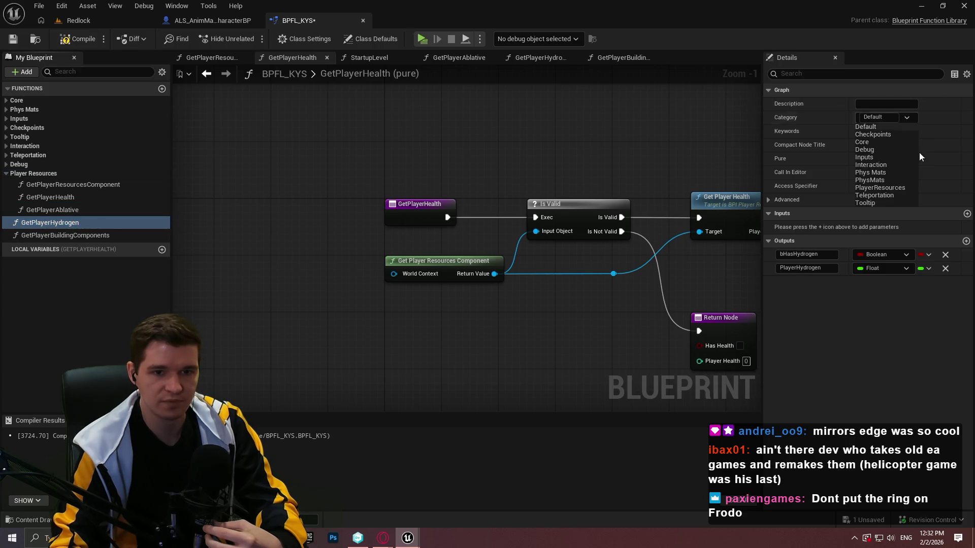
left_click(888, 189)
left_click(111, 234)
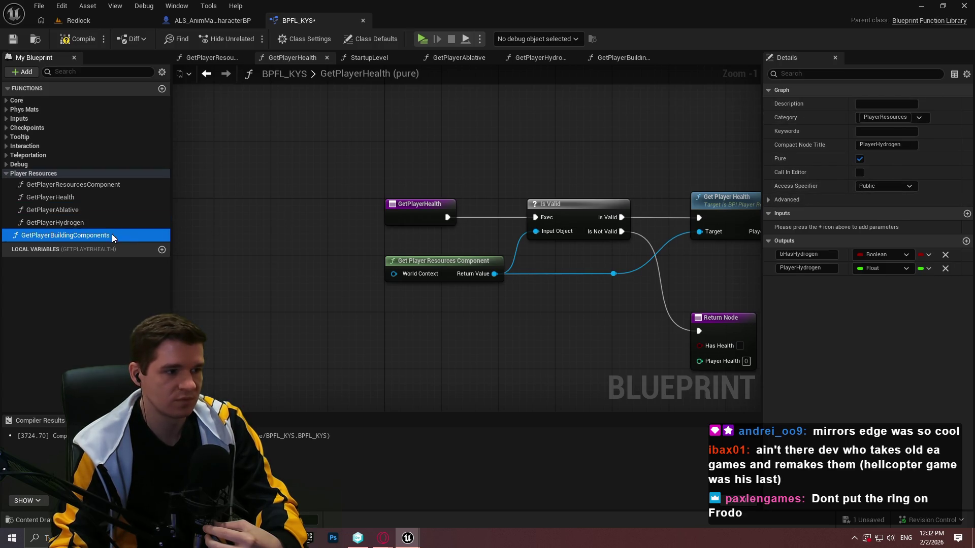
left_click(883, 118)
left_click(882, 191)
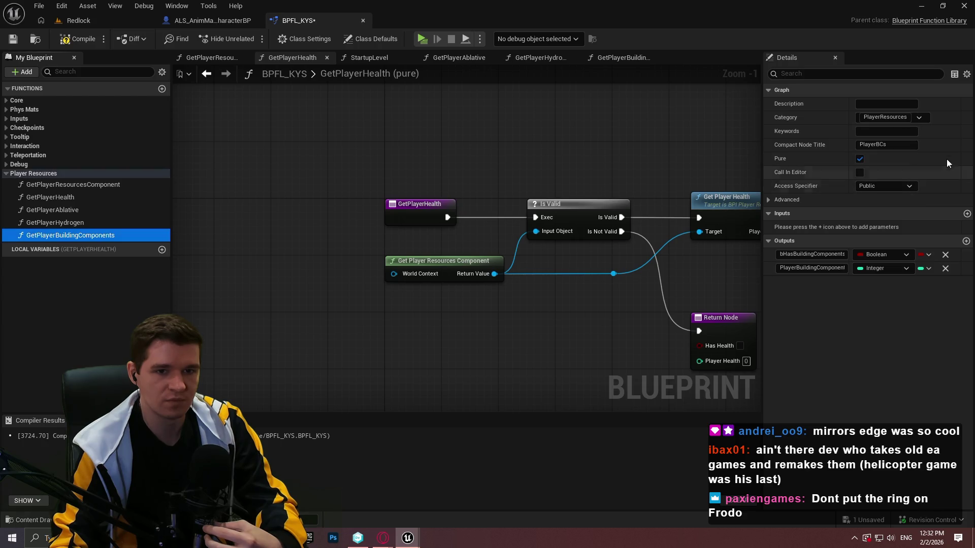
left_click(76, 39)
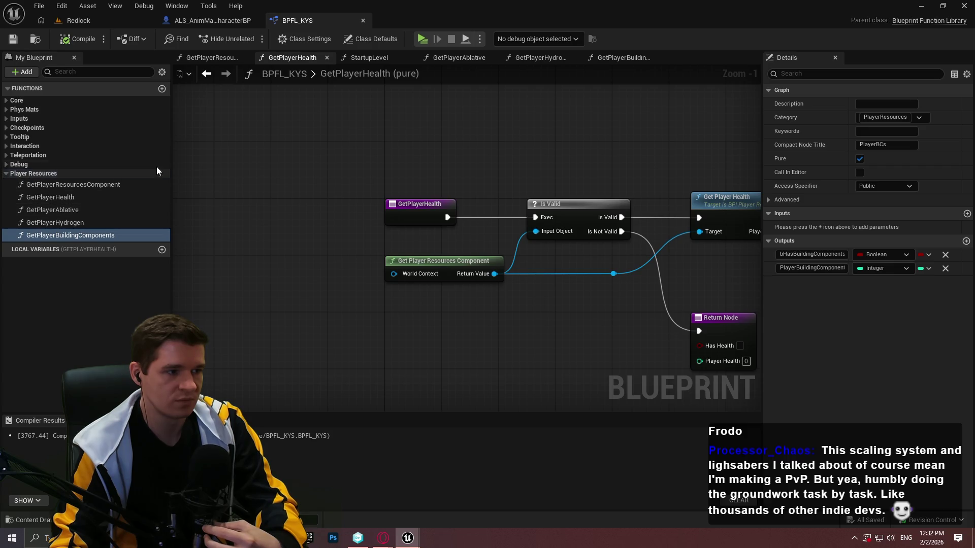
- Create a new function named DoesPlayerHaveEnoughBuildingComponents
left_click(162, 88)
type("DoesPl")
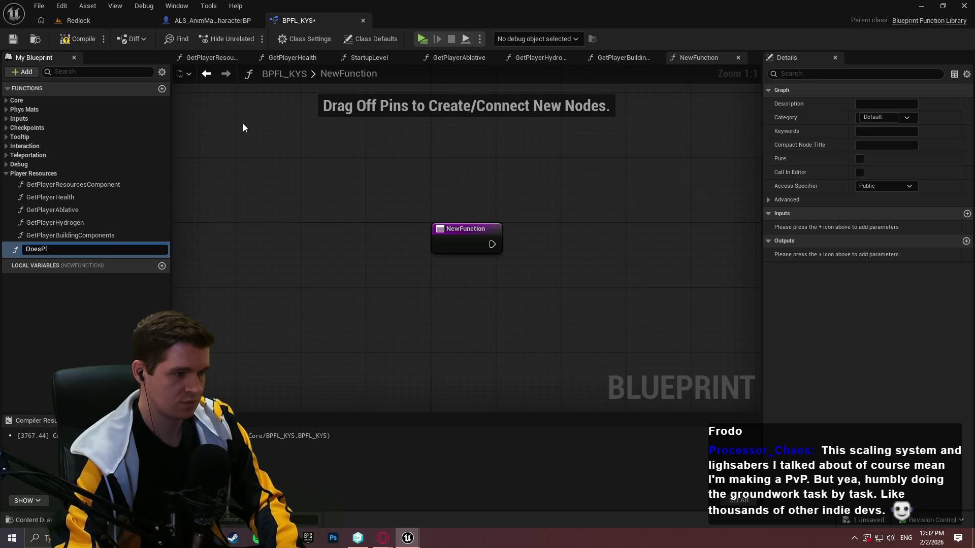
type("ayerHaveEnough")
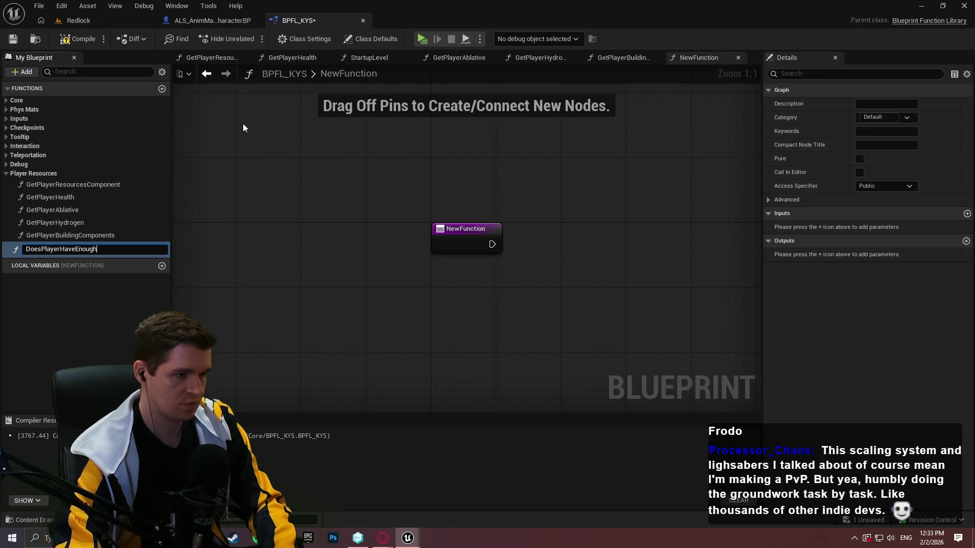
type("Buildi")
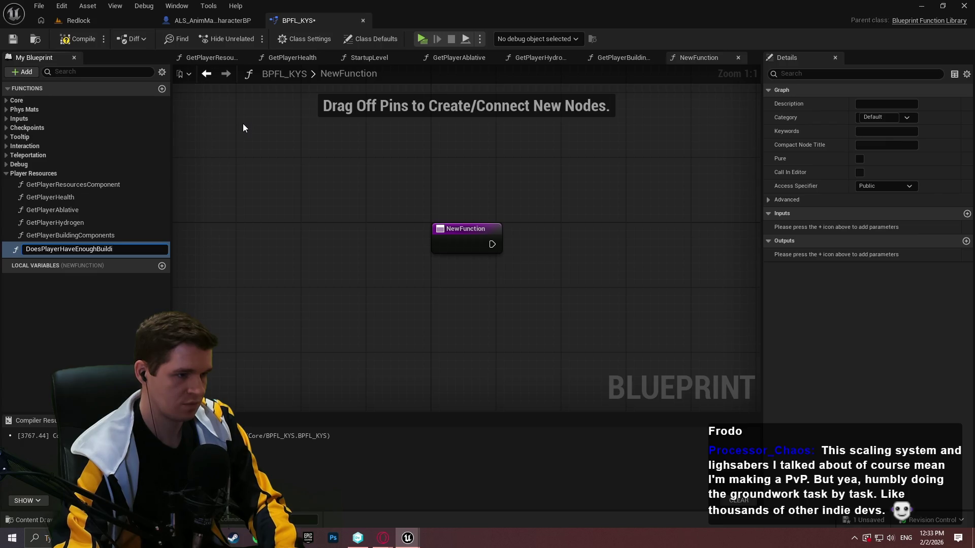
type("ngComponents")
key("Return")
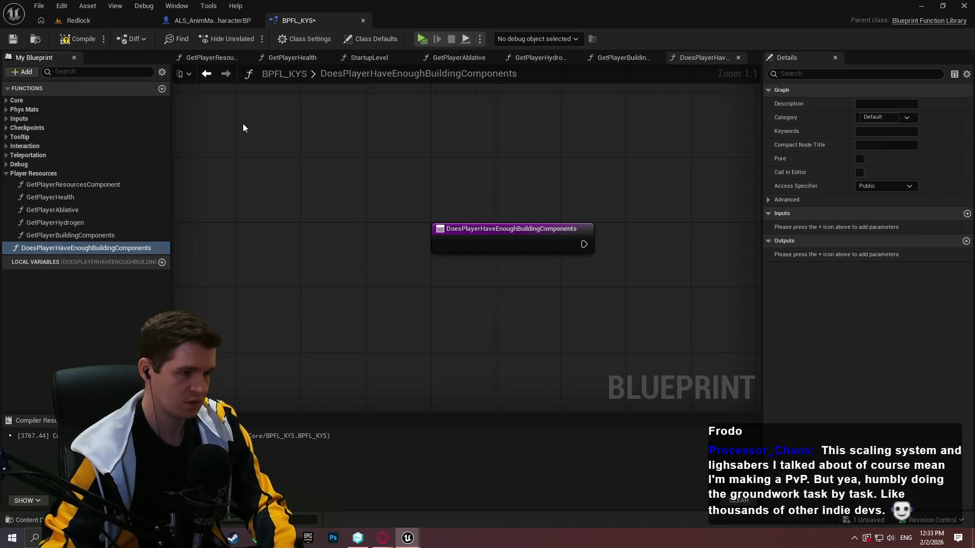
- Add an Integer input and a Boolean output, and place the Return Node beside the entry
left_click(967, 214)
left_click(879, 227)
left_click(859, 274)
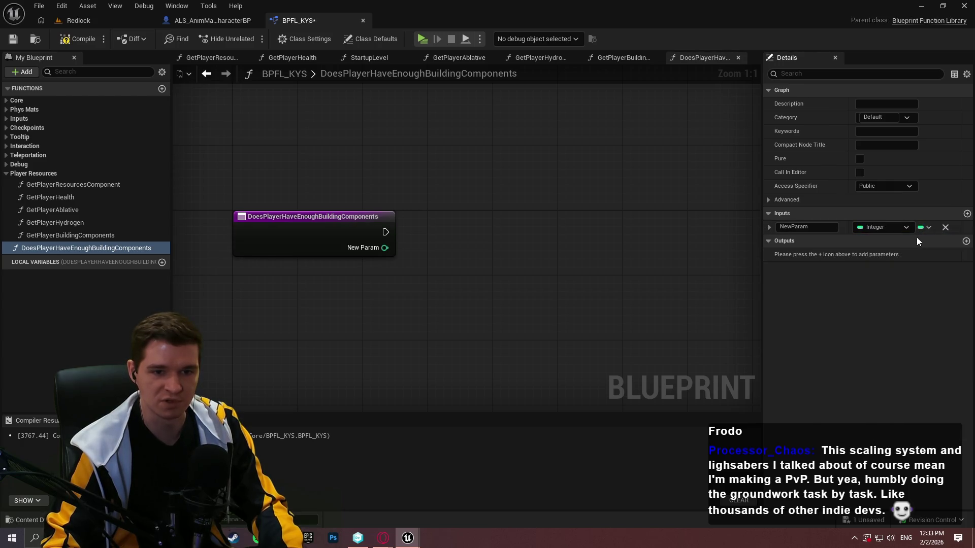
left_click(966, 241)
left_click(880, 255)
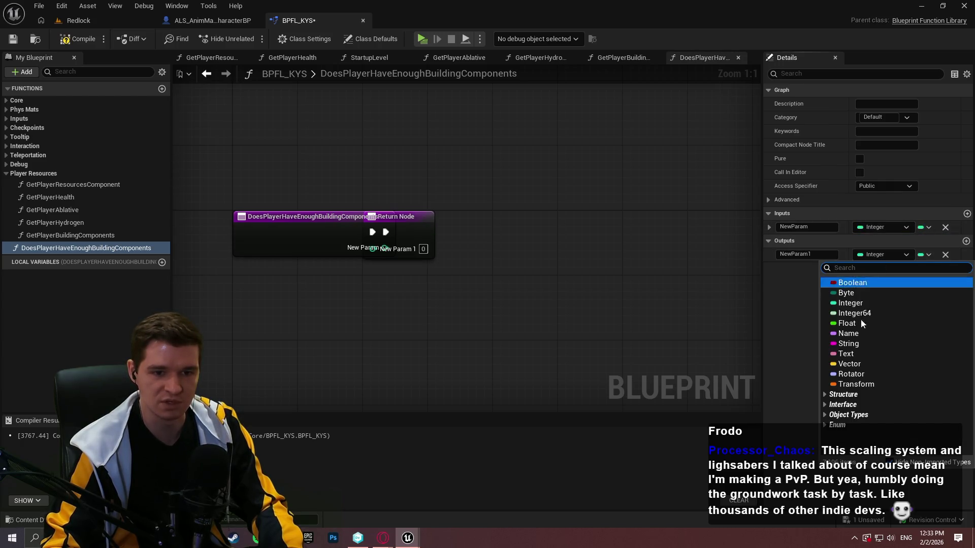
left_click(864, 280)
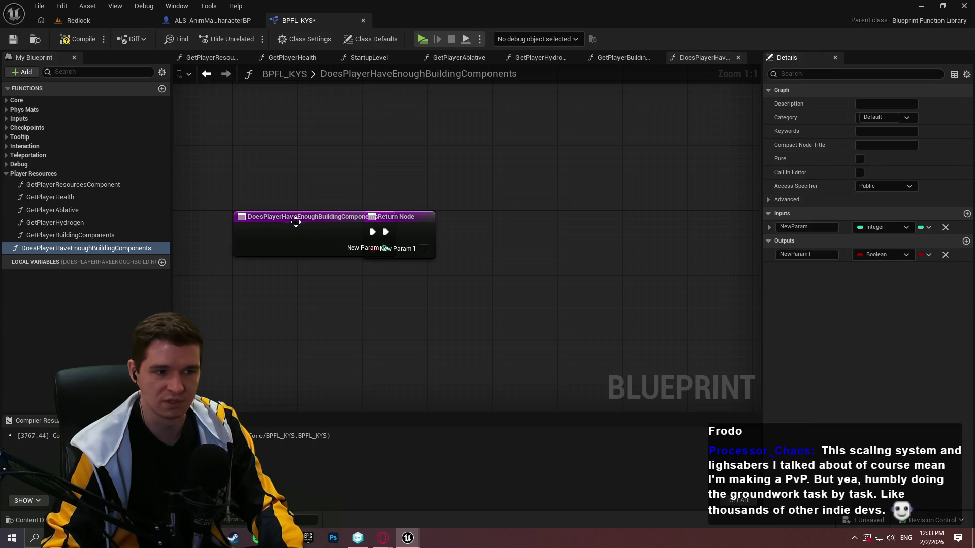
left_click_drag(426, 218, 635, 224)
left_click_drag(606, 310, 521, 315)
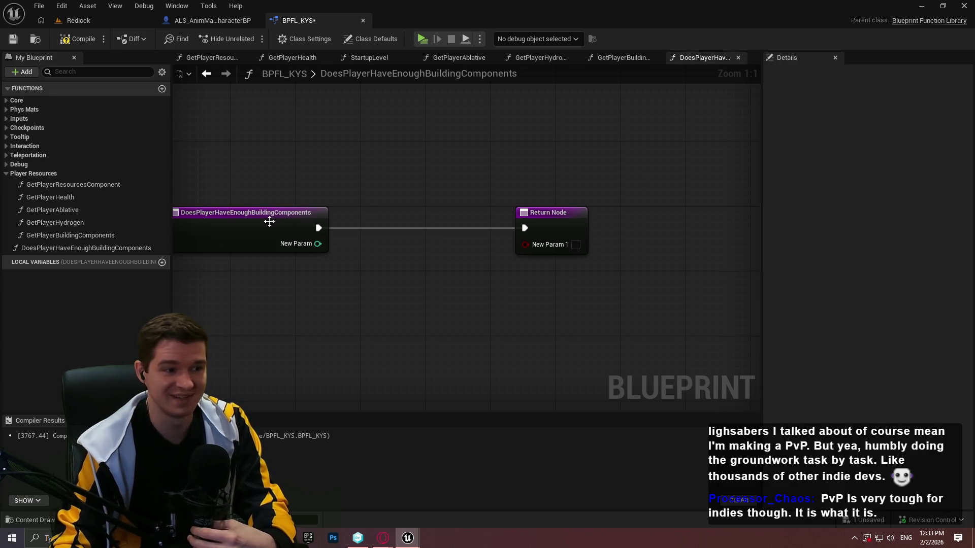
- Make the function pure and put it in the PlayerResources category
left_click(269, 217)
left_click(859, 186)
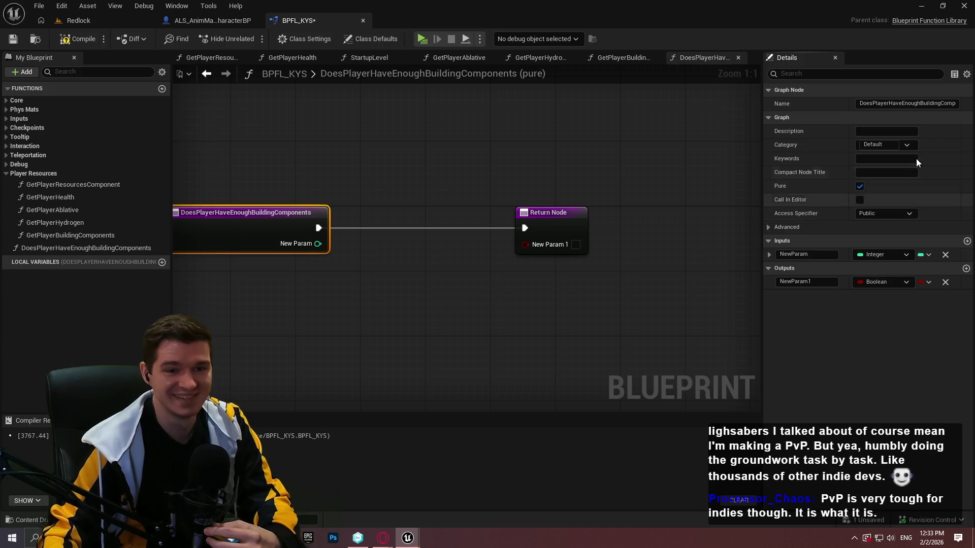
left_click(886, 145)
left_click(886, 217)
- Name the input Required and the output bPasses, then tidy the node layout
left_click(826, 255)
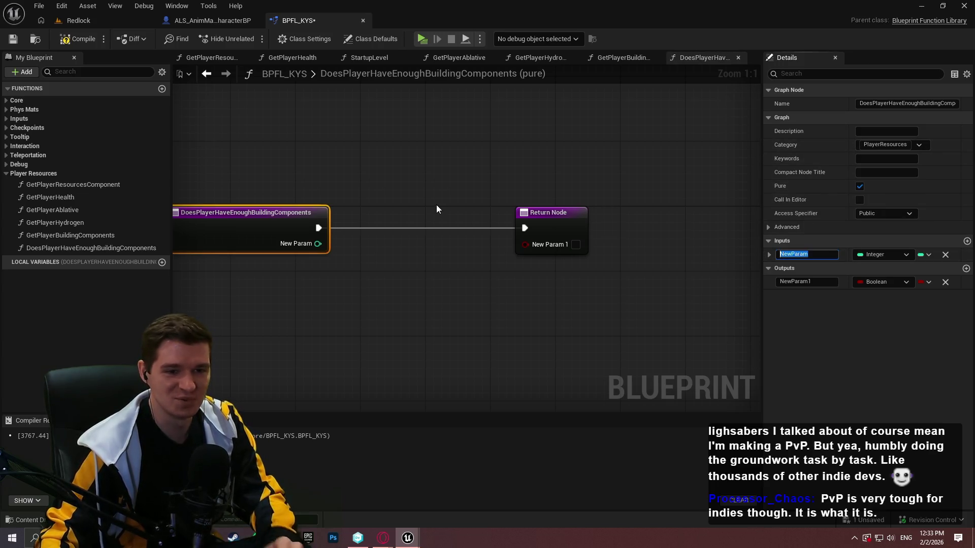
type("Required")
key("Return")
left_click(834, 282)
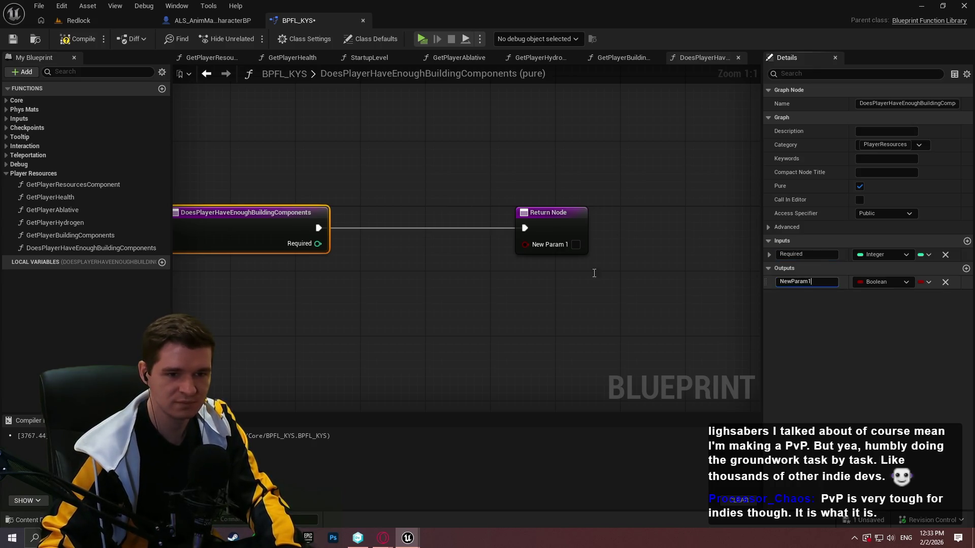
type("bP")
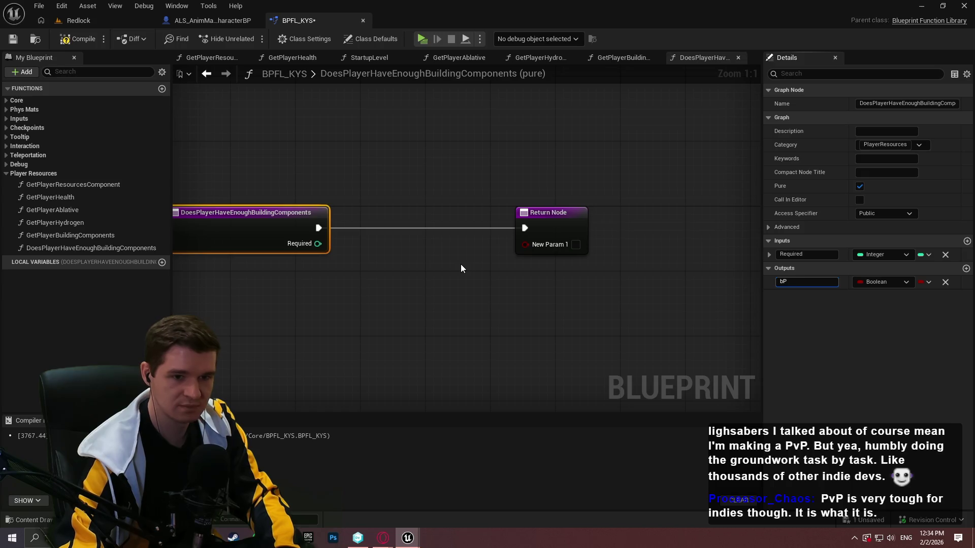
key("Return")
mouse_move(555, 221)
left_mouse_down()
mouse_move(668, 229)
mouse_move(687, 219)
left_mouse_up()
left_click(479, 279)
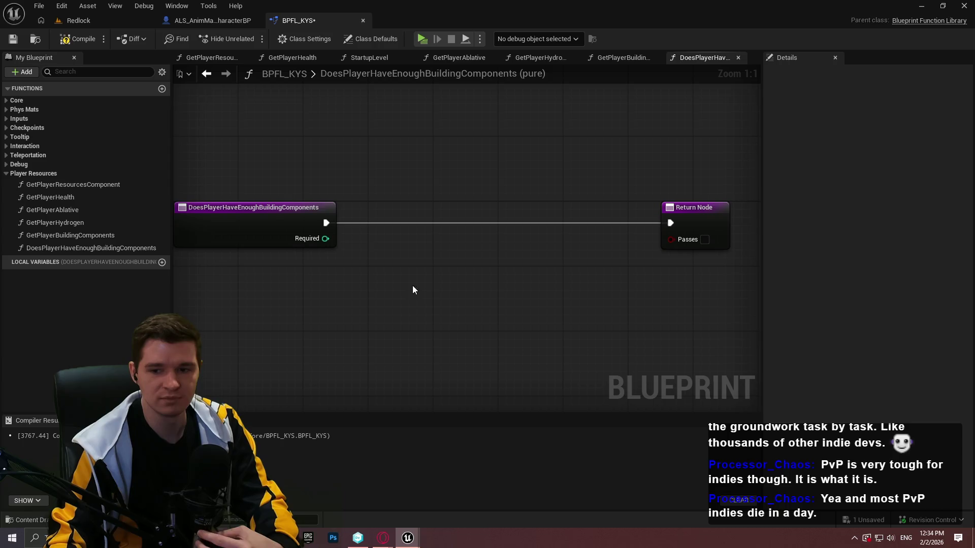
left_click_drag(413, 286, 432, 276)
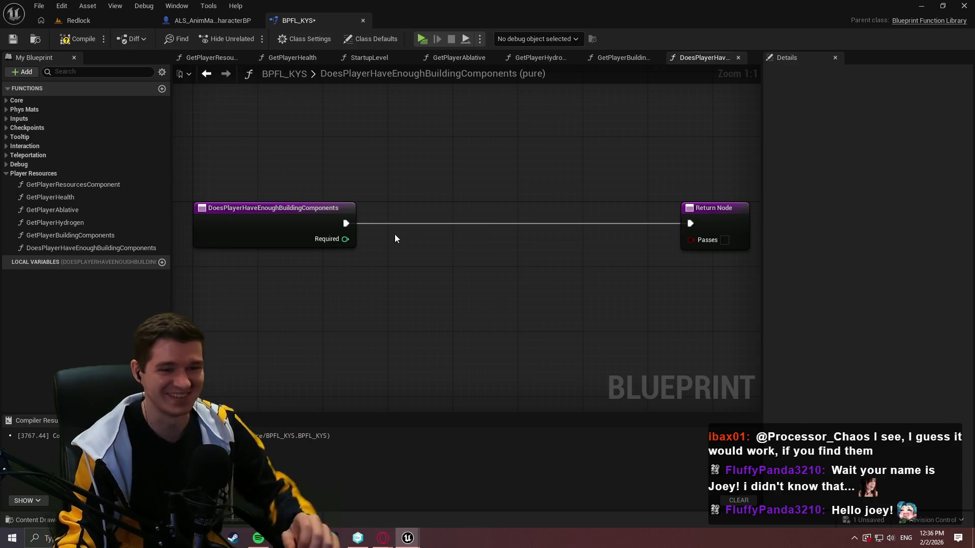
- Set the function's compact node title to HasEnoughBCs, then compile and save
left_click(294, 213)
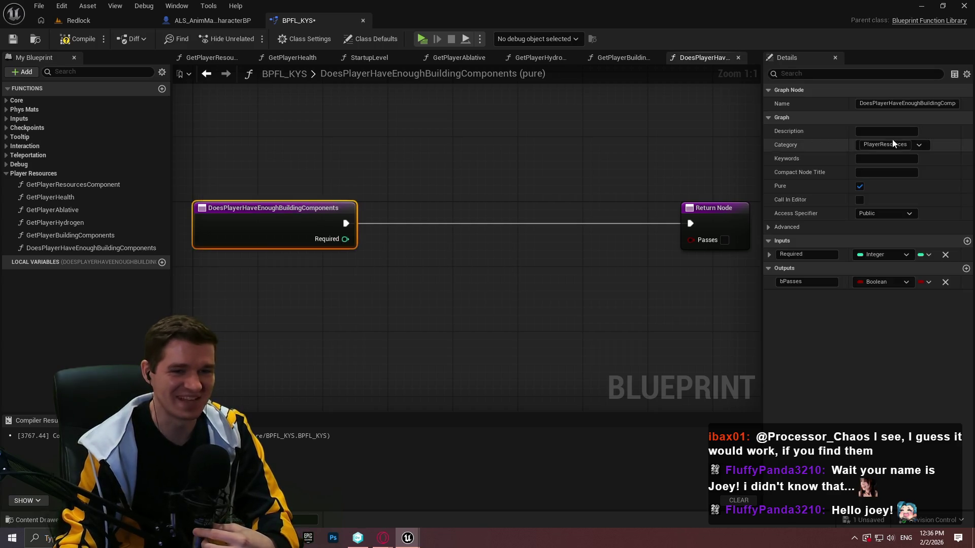
left_click(876, 173)
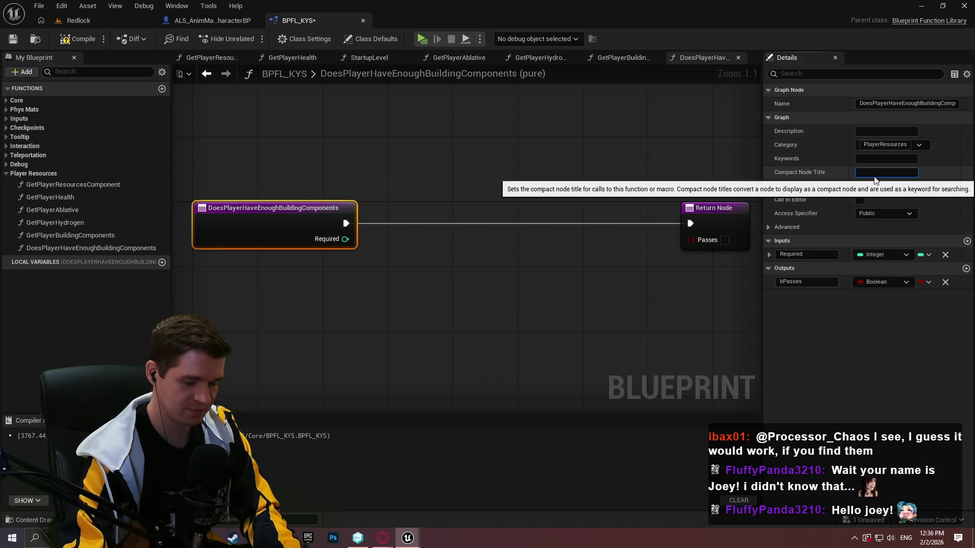
type("B")
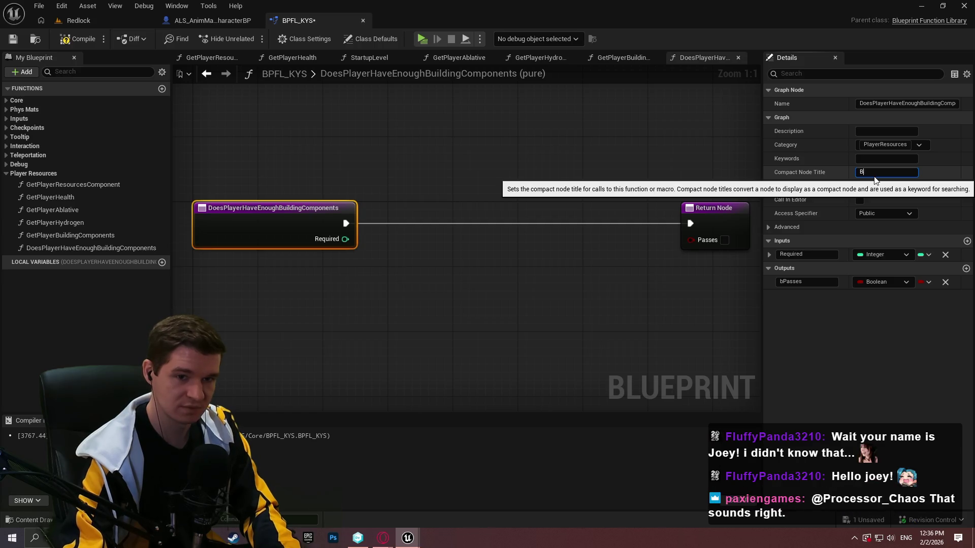
type("Comp")
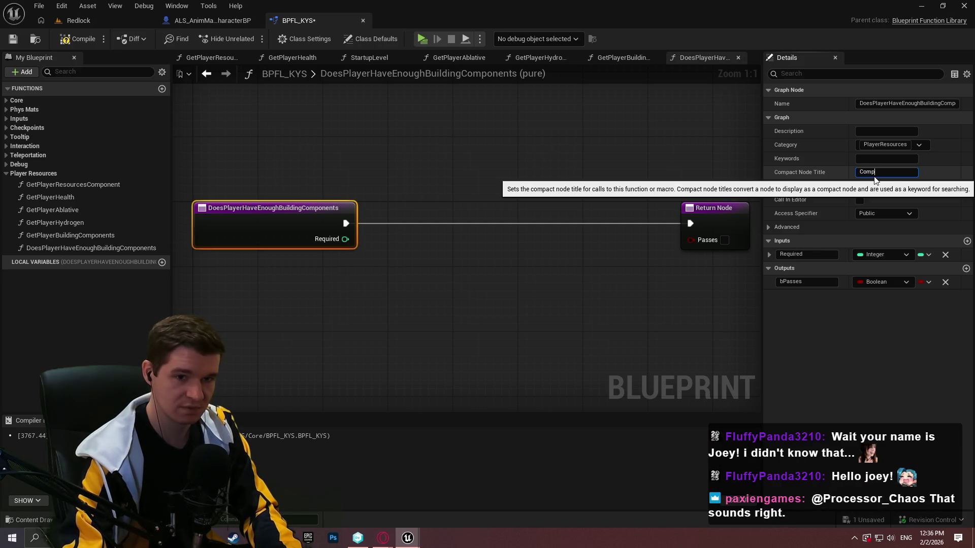
key("BackSpace")
key("BackSpace")
type("Bu")
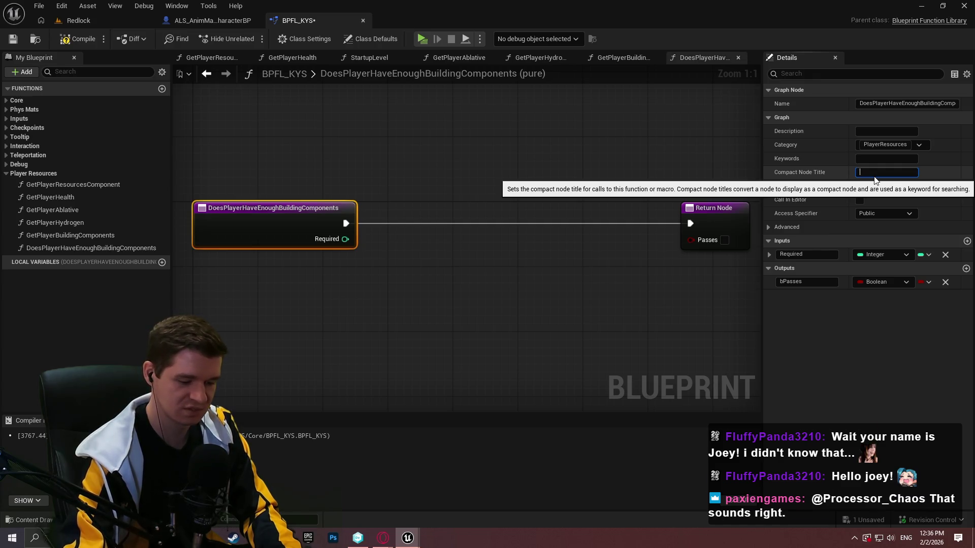
type("HasEnoughBCs")
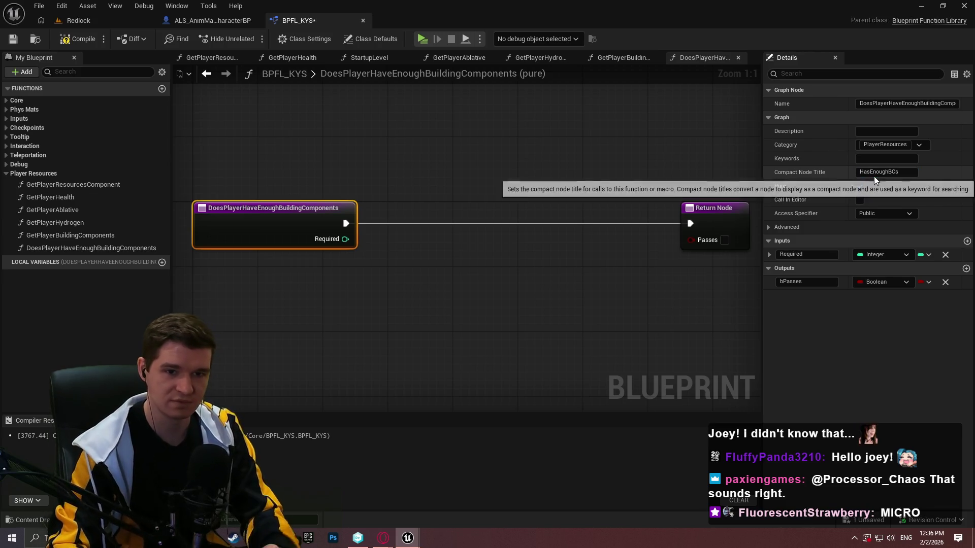
key("Return")
left_click(76, 36)
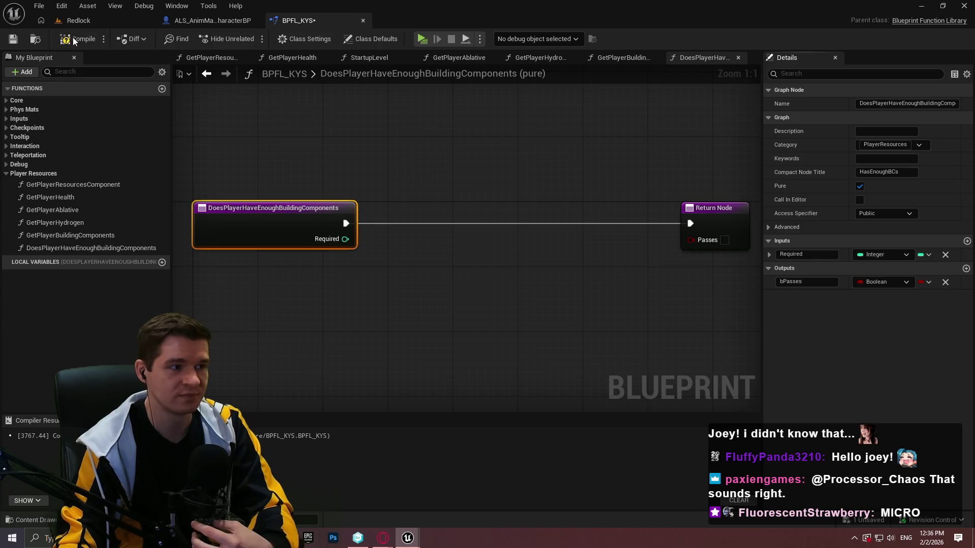
left_click(13, 39)
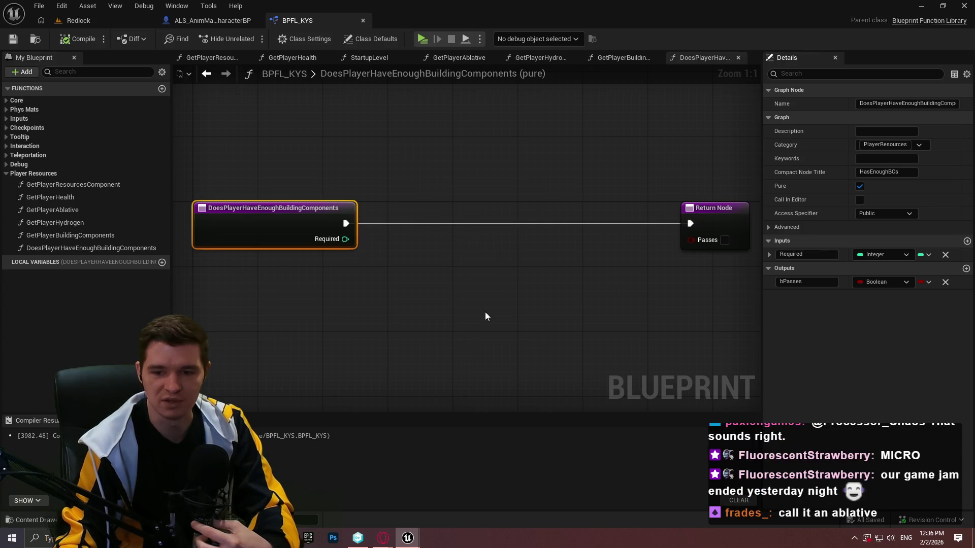
- Move the Return Node further right and try a wire from Required, then cancel it
left_click(563, 303)
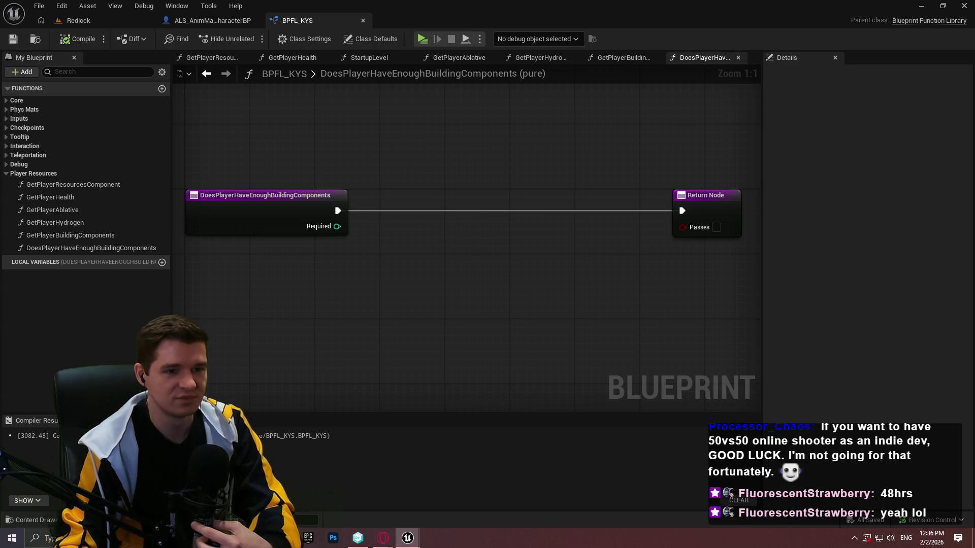
left_click_drag(589, 241, 524, 235)
left_click_drag(658, 206, 703, 205)
left_click(459, 205)
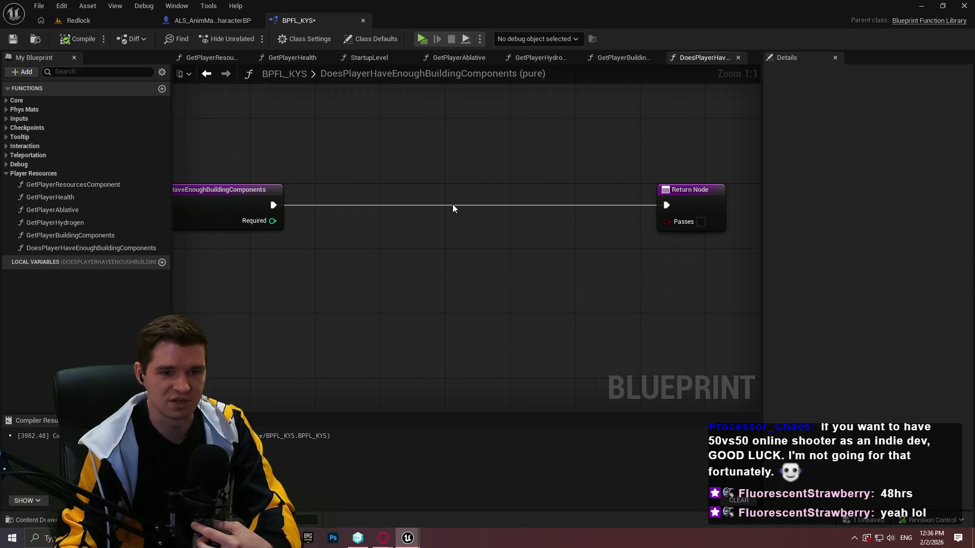
left_click_drag(459, 205, 558, 220)
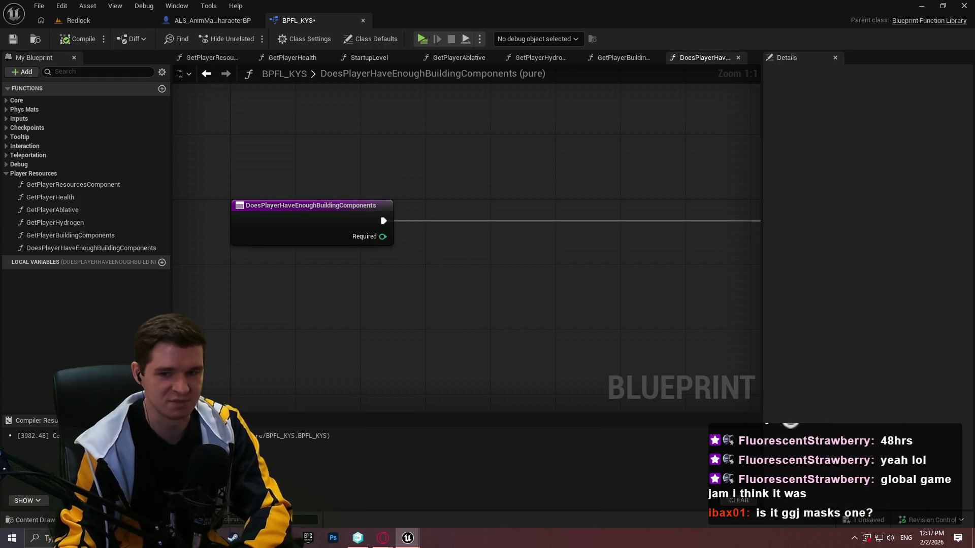
scroll(400, 236, "down", 1)
left_click_drag(429, 243, 408, 232)
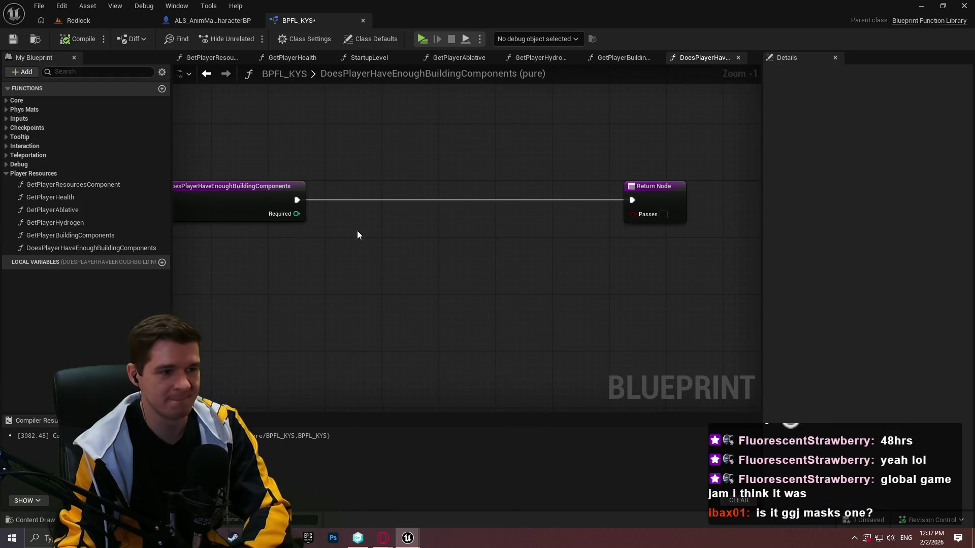
mouse_move(297, 214)
left_mouse_down()
mouse_move(346, 223)
mouse_move(340, 208)
mouse_move(341, 219)
left_mouse_up()
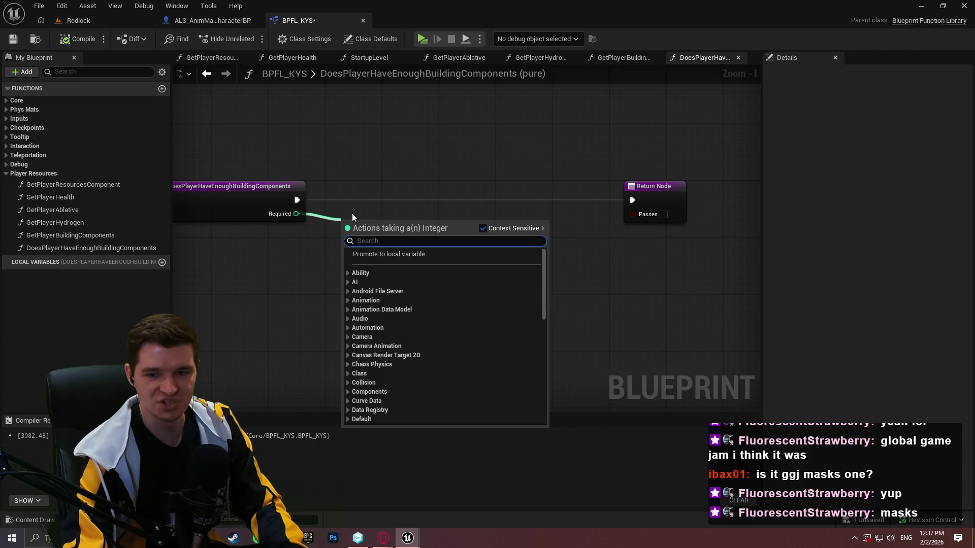
left_click(867, 145)
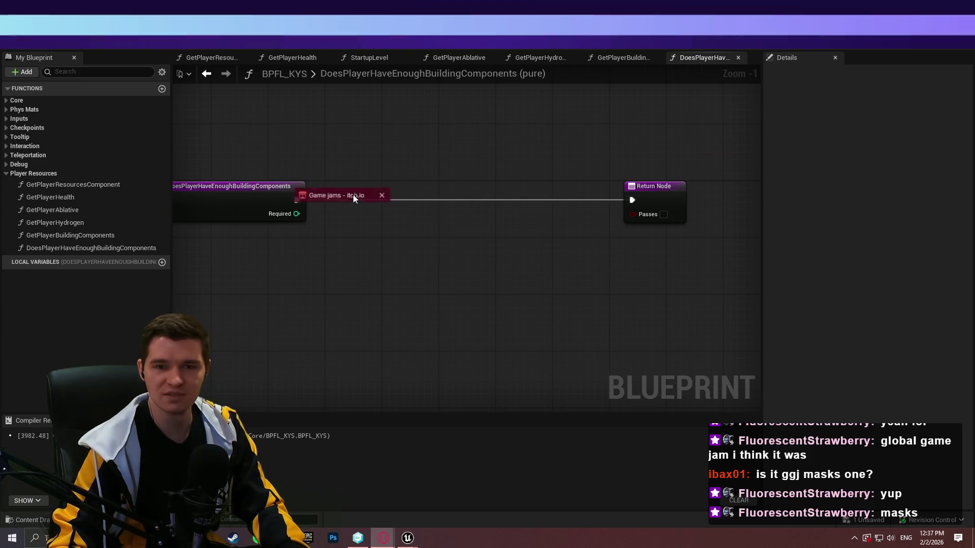
- Browse the itch.io game jam calendar, shifting it to earlier dates and scrolling through the listings
key("alt+Tab")
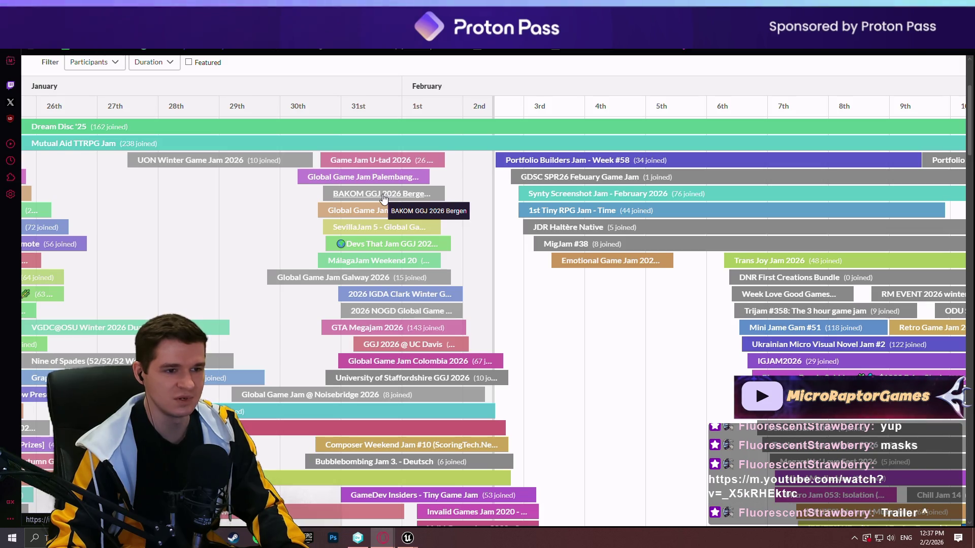
left_click_drag(488, 238, 580, 249)
scroll(581, 248, "down", 3)
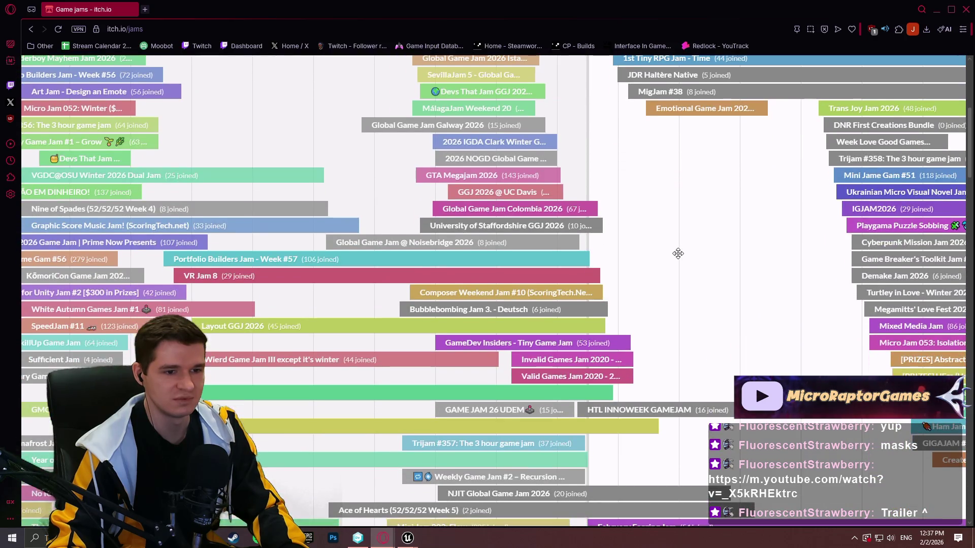
scroll(670, 268, "down", 2)
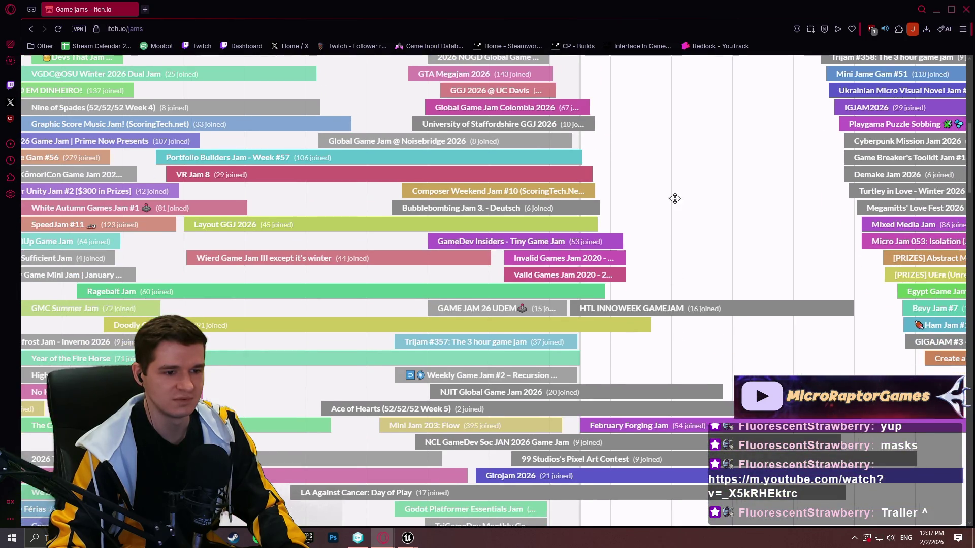
scroll(672, 190, "down", 2)
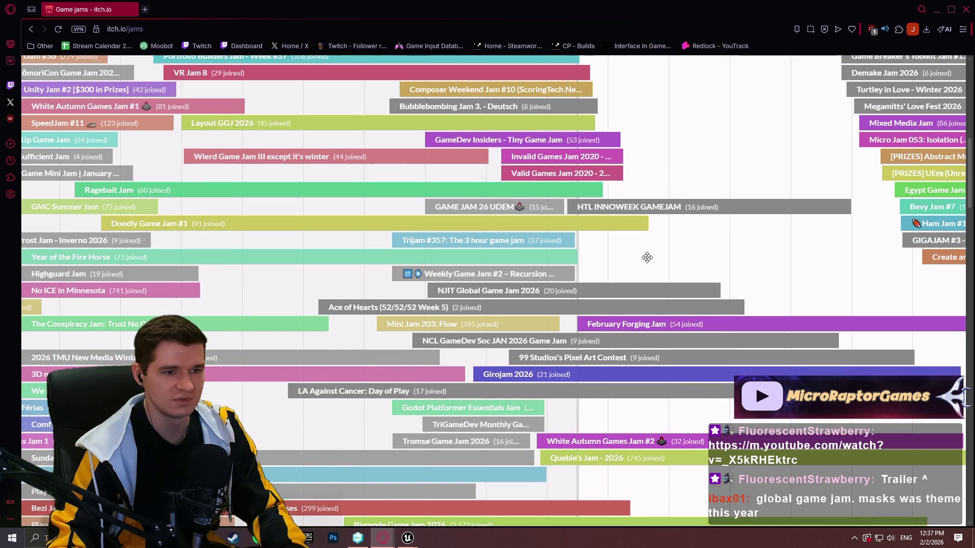
scroll(647, 258, "up", 9)
scroll(614, 233, "down", 2)
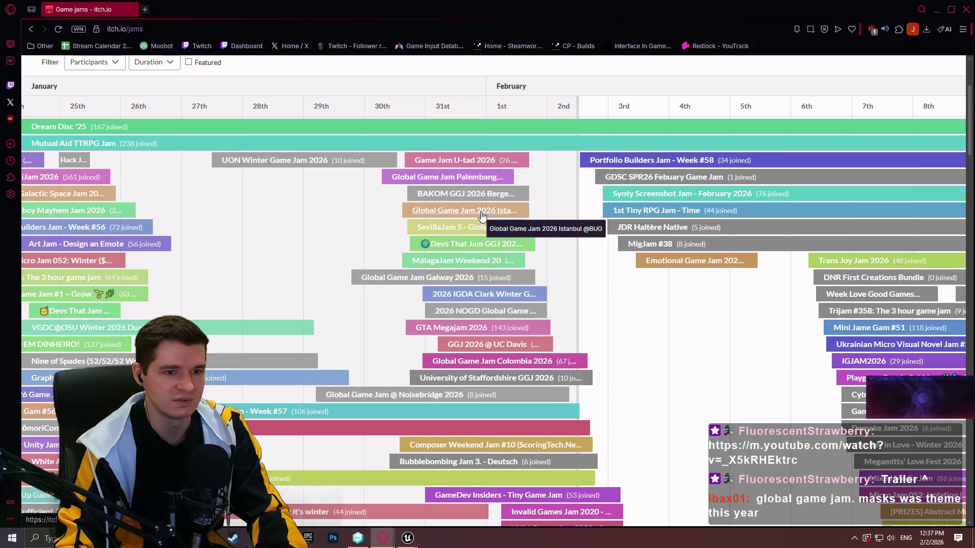
scroll(597, 309, "down", 2)
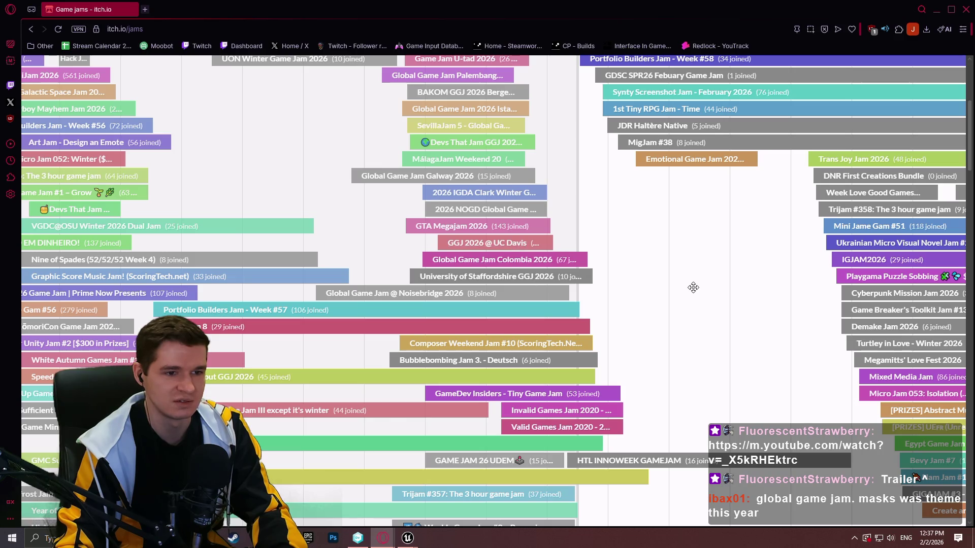
scroll(557, 196, "down", 1)
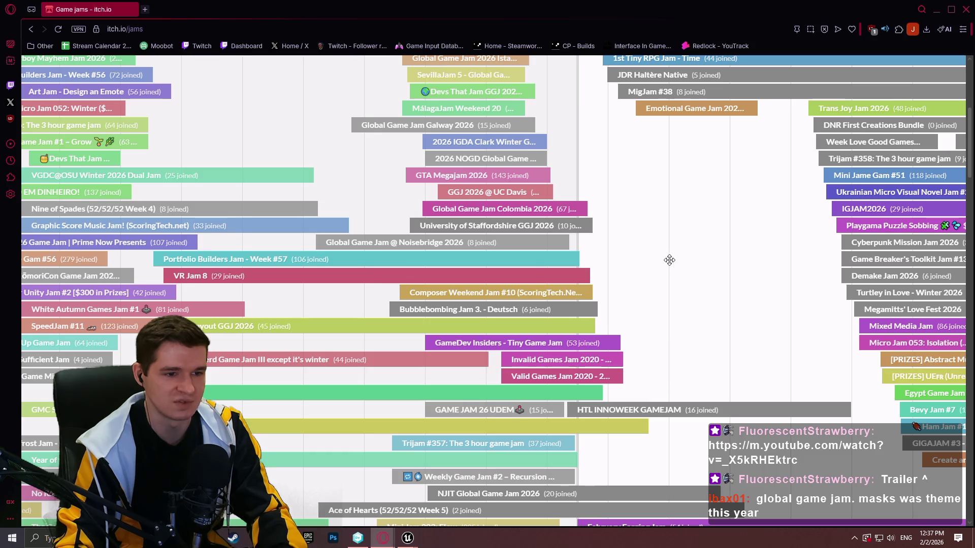
scroll(668, 261, "down", 3)
- Finish scrolling the calendar, close the itch.io window and bring back the paused Massaquerade video
scroll(668, 270, "down", 4)
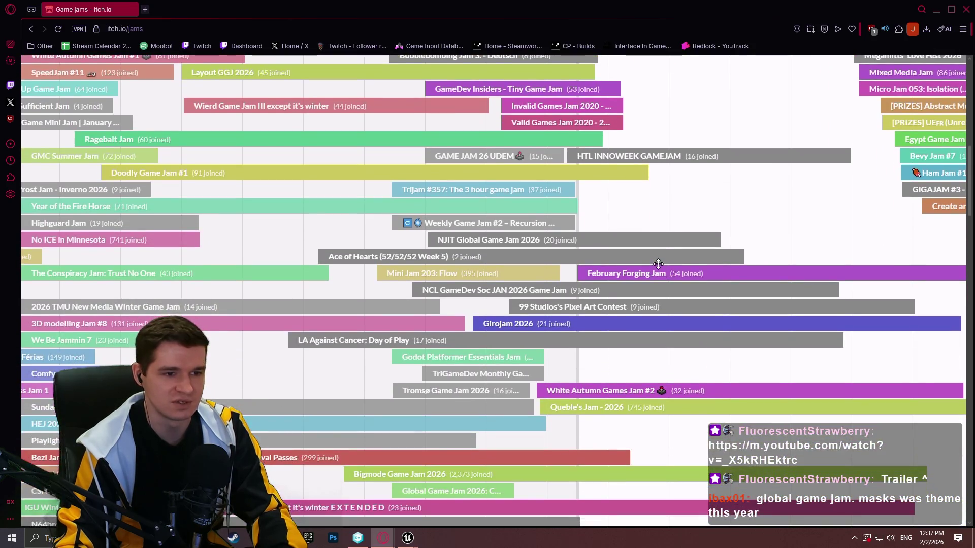
scroll(647, 222, "down", 3)
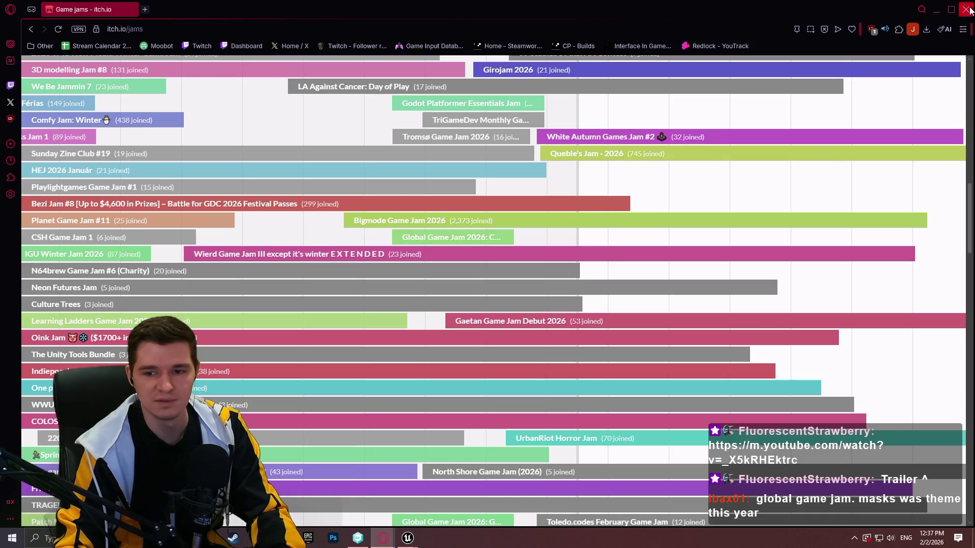
left_click(970, 9)
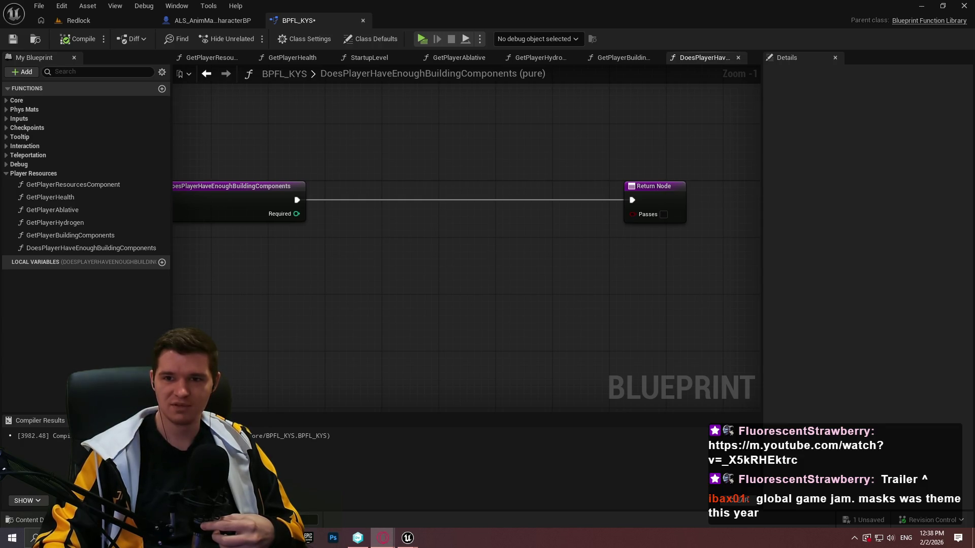
left_click(383, 538)
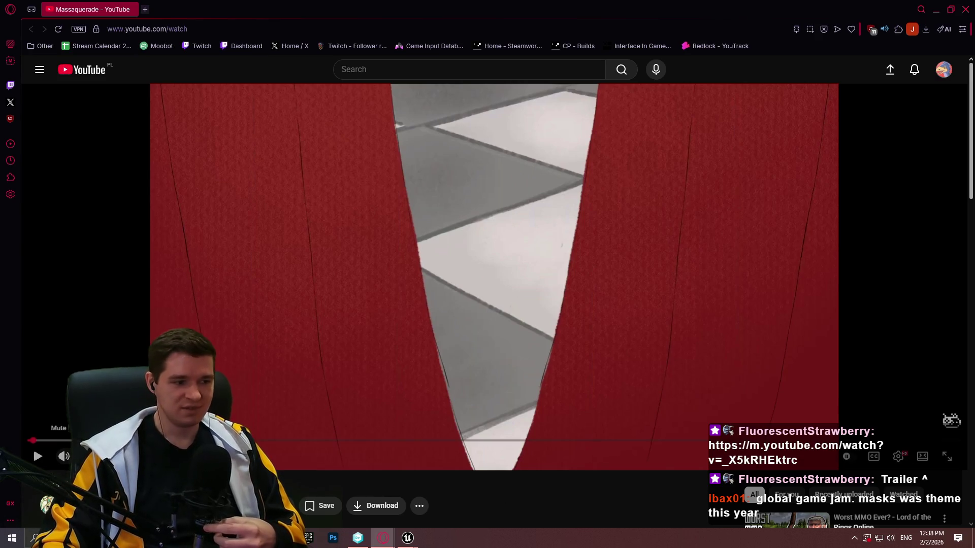
- Play the Massaquerade trailer full screen, pausing and resuming it through to the end of the credits
left_click(490, 299)
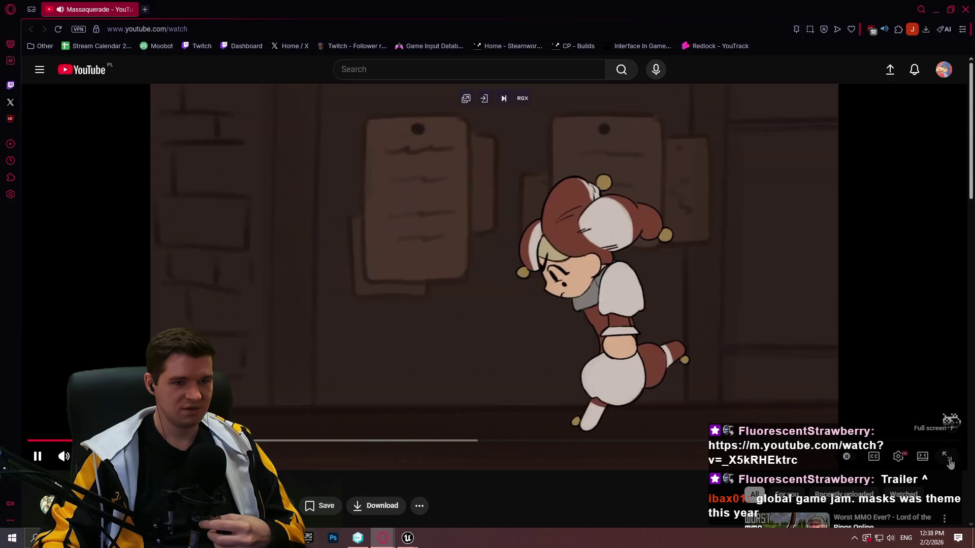
left_click(946, 457)
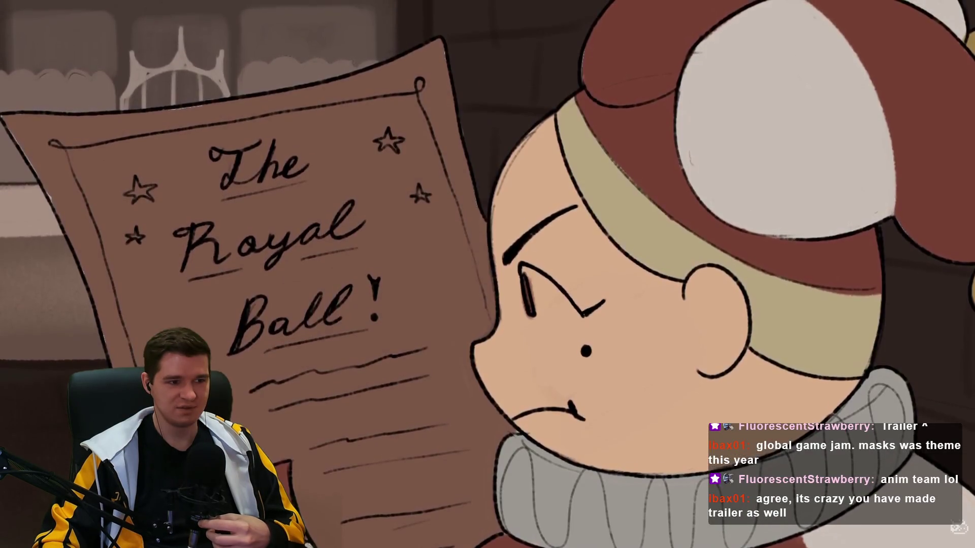
left_click(333, 334)
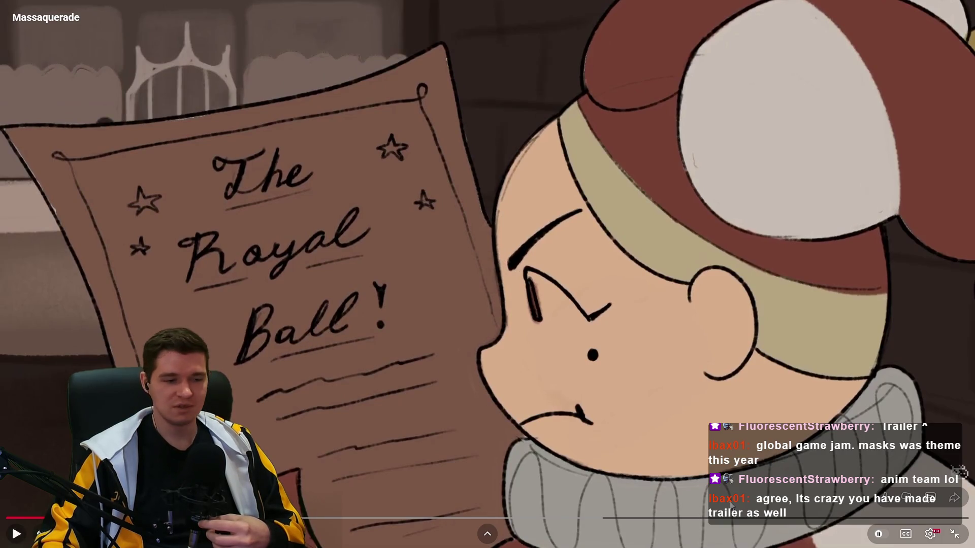
left_click(445, 425)
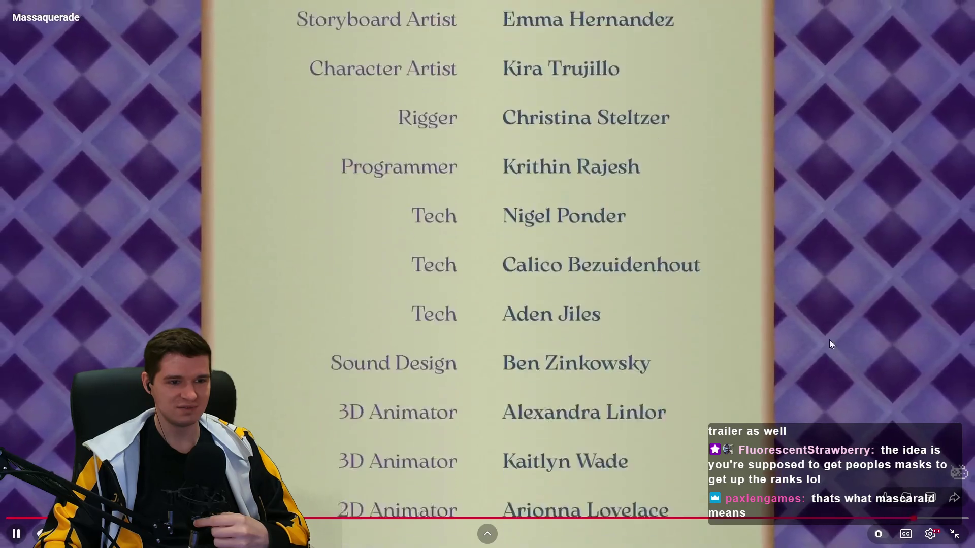
left_click(817, 389)
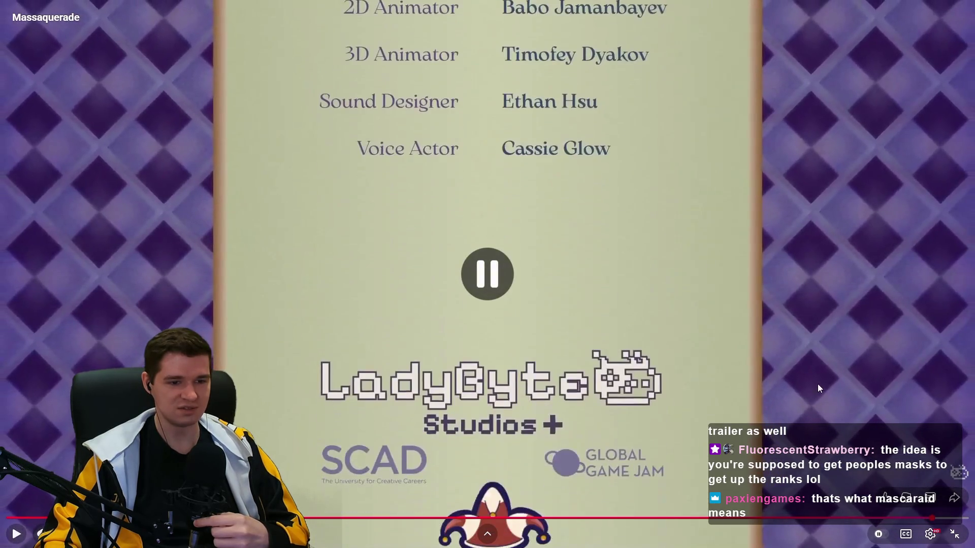
left_click(788, 424)
left_click(836, 341)
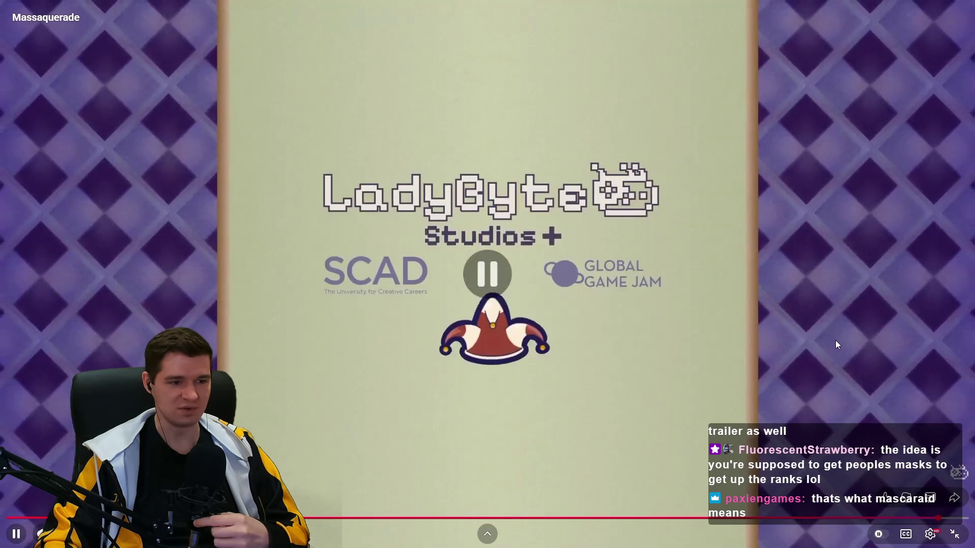
- Exit full-screen viewing and close the browser window
left_click(959, 540)
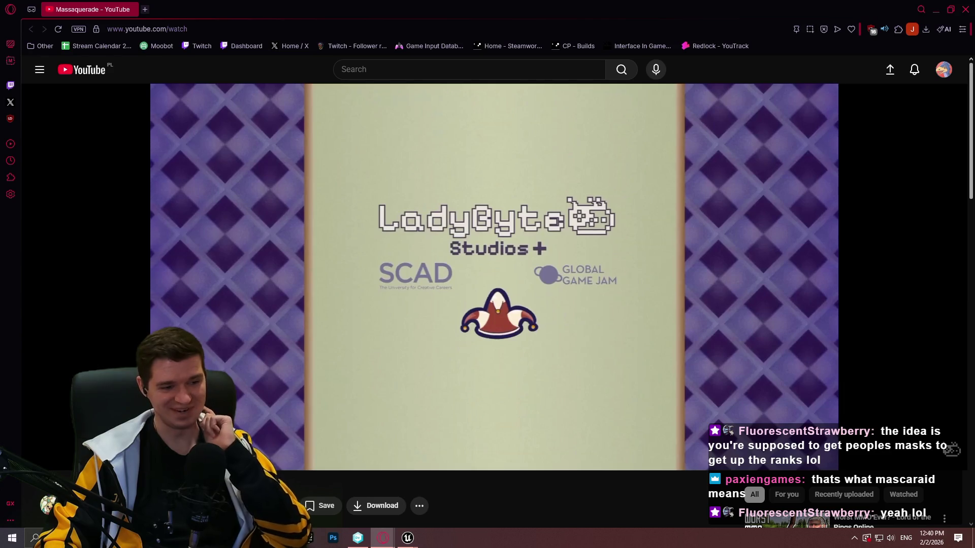
mouse_move(276, 538)
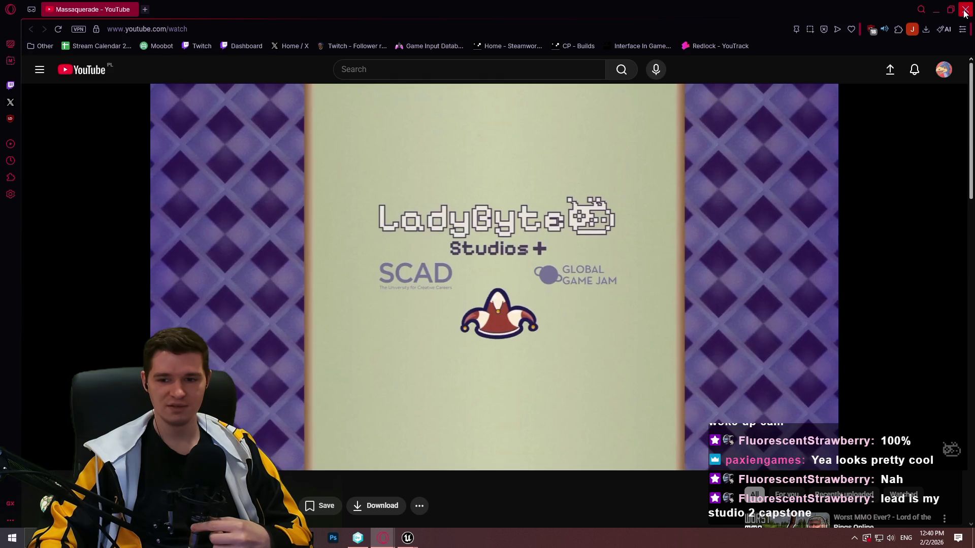
left_click(965, 10)
left_click_drag(340, 212, 396, 221)
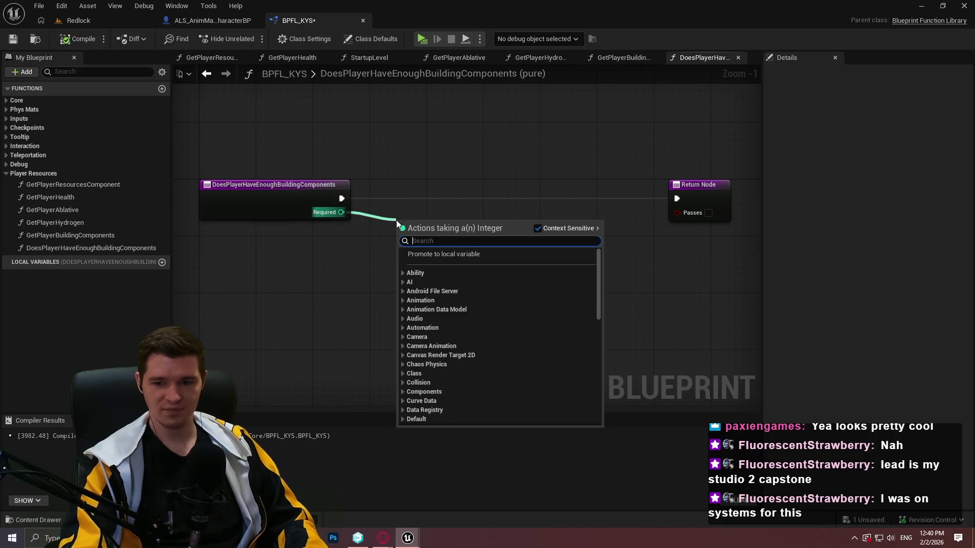
right_click(340, 260)
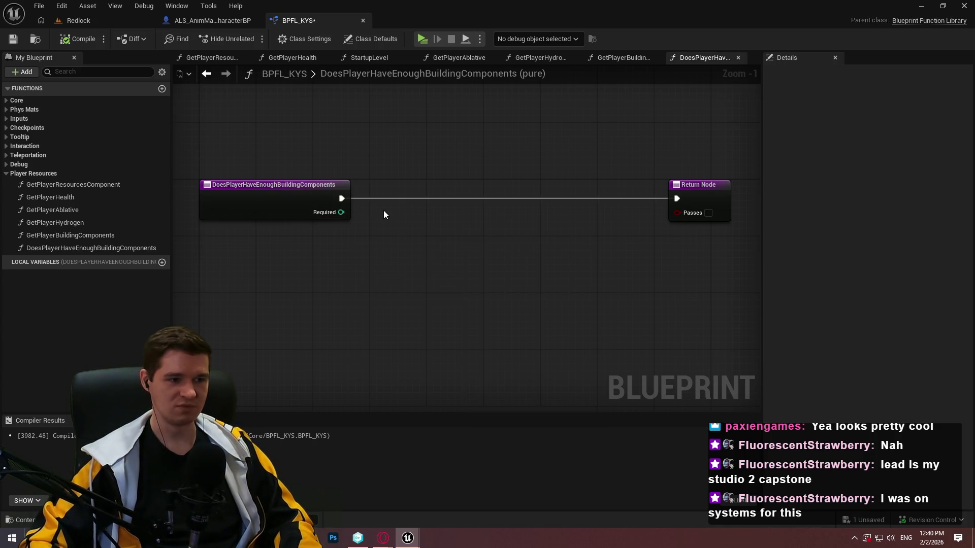
right_click(383, 211)
type("get player")
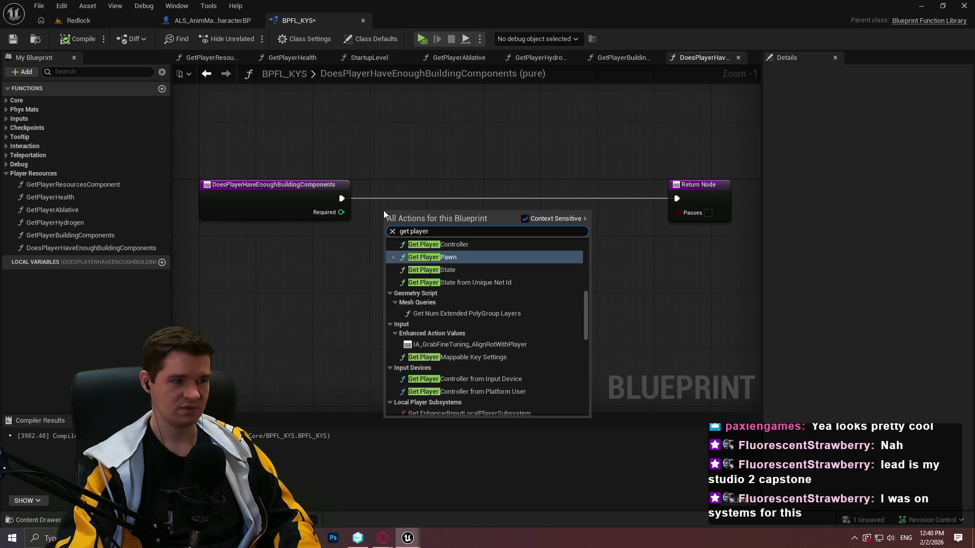
left_click(336, 246)
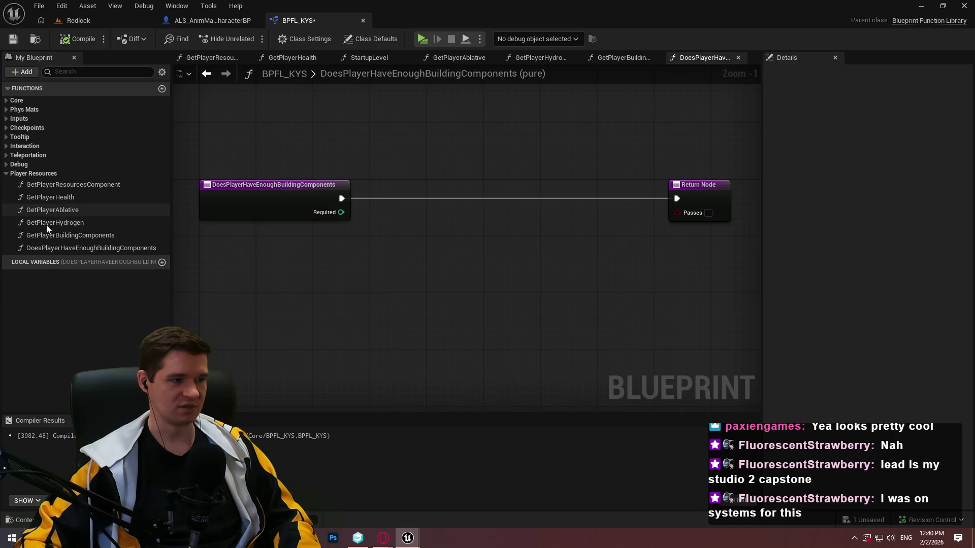
- Inspect GetPlayerResourcesComponent and GetPlayerBuildingComponents, then drag a GetPlayerBuildingComponents call (PlayerBCs) into the graph
double_click(68, 184)
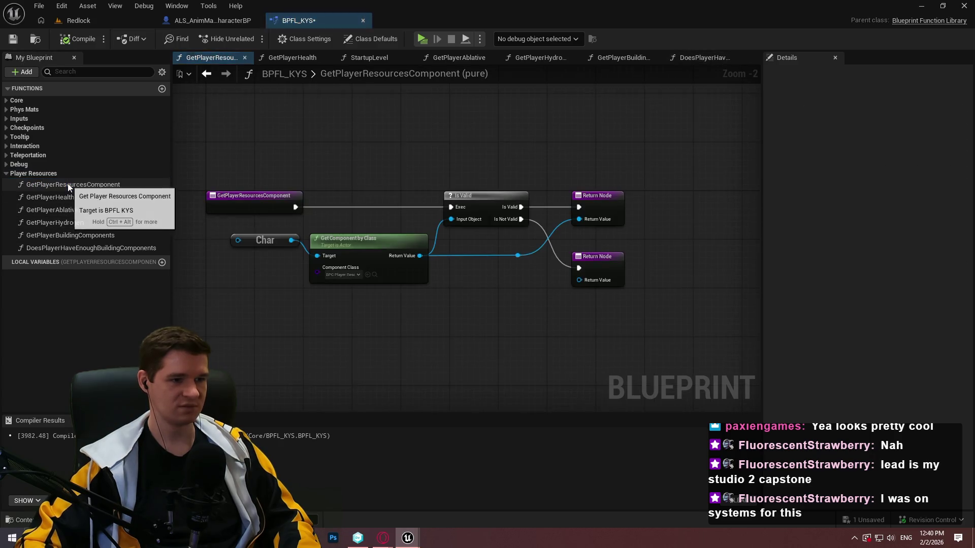
double_click(61, 234)
double_click(60, 247)
mouse_move(60, 238)
left_mouse_down()
mouse_move(577, 260)
mouse_move(564, 251)
mouse_move(406, 266)
mouse_move(402, 246)
left_mouse_up()
scroll(401, 251, "up", 1)
left_click(457, 209)
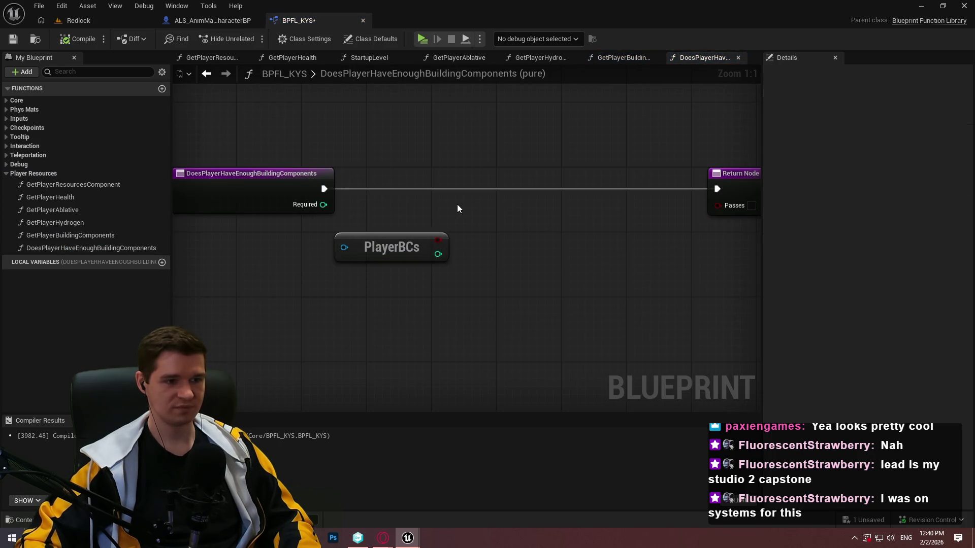
- Add a Branch fed by the function entry and delete the stray AND Boolean node
left_click(484, 194)
left_click_drag(489, 215, 324, 189)
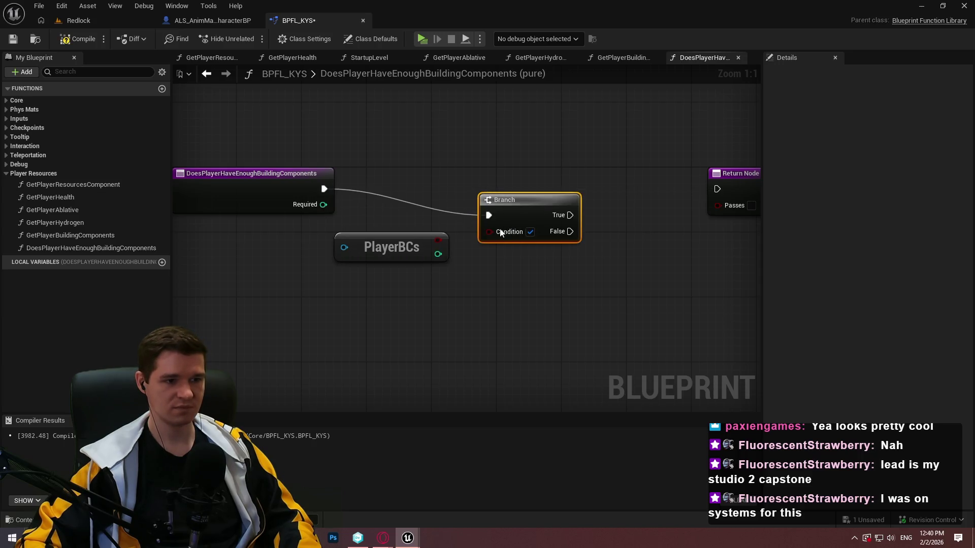
mouse_move(458, 237)
left_mouse_down()
mouse_move(592, 184)
mouse_move(539, 233)
left_mouse_up()
type("and")
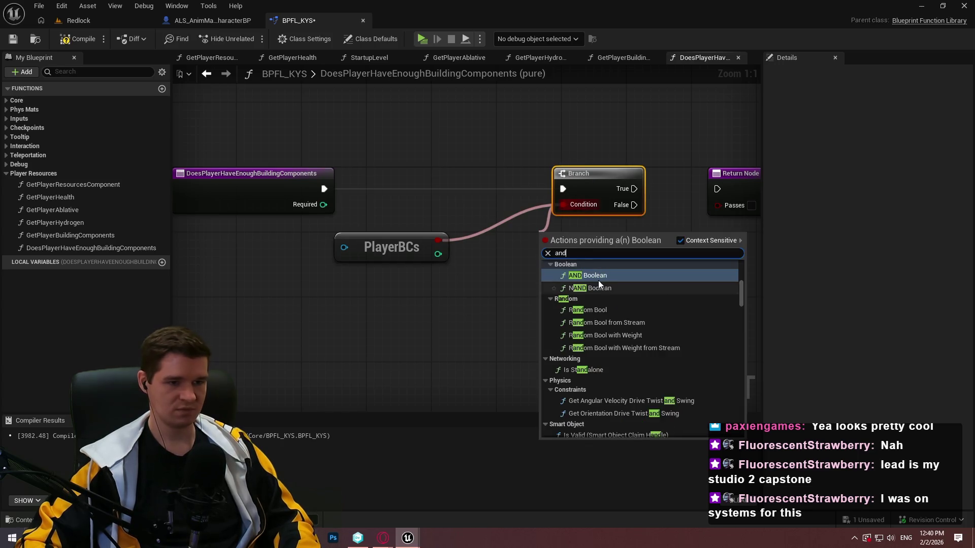
left_click(550, 281)
left_click_drag(531, 113, 595, 282)
left_click(598, 280)
left_click(591, 240)
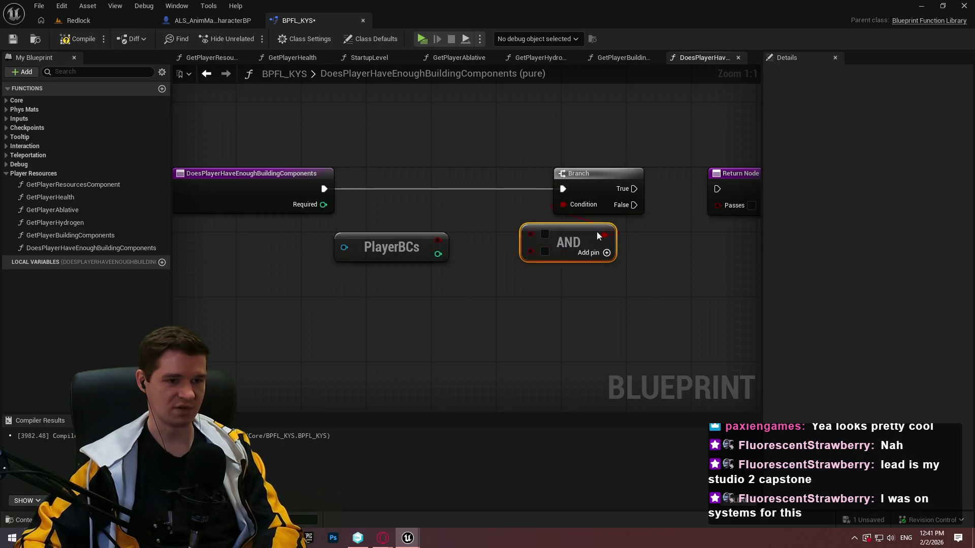
key("Delete")
- Wire the Branch False output to the Return Node and PlayerBCs into the Branch Condition
left_click_drag(717, 189, 631, 207)
left_click_drag(744, 184, 709, 223)
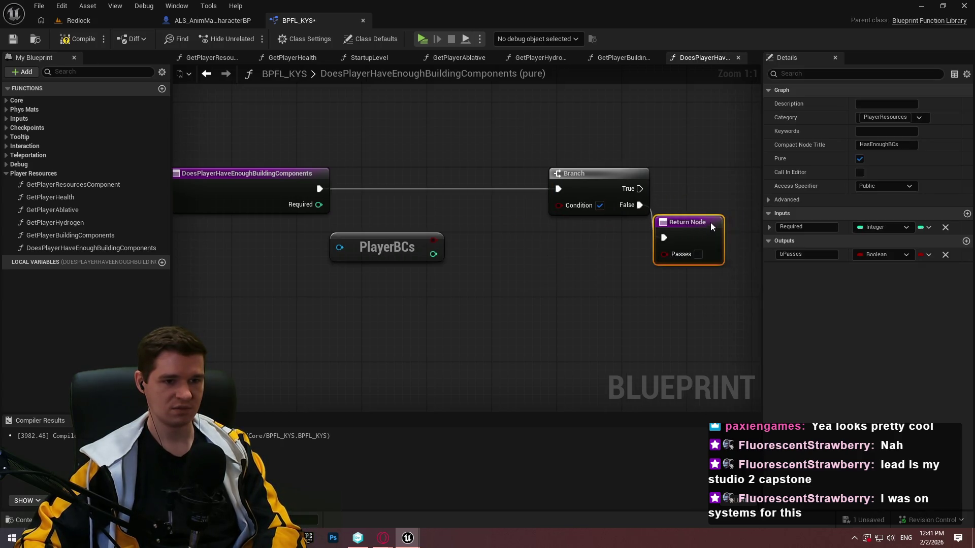
left_click_drag(431, 239, 558, 205)
left_click(519, 286)
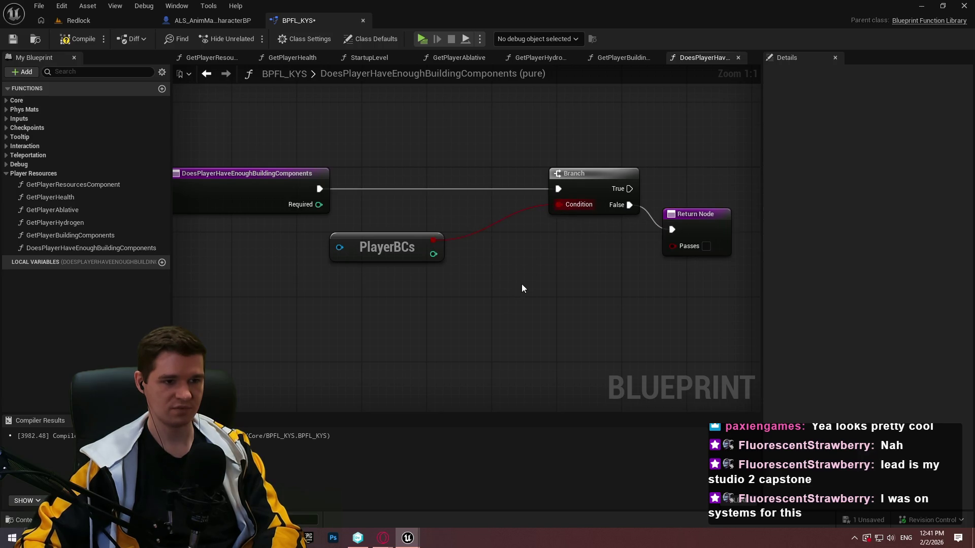
mouse_move(689, 318)
left_mouse_down()
mouse_move(545, 209)
mouse_move(479, 213)
left_mouse_up()
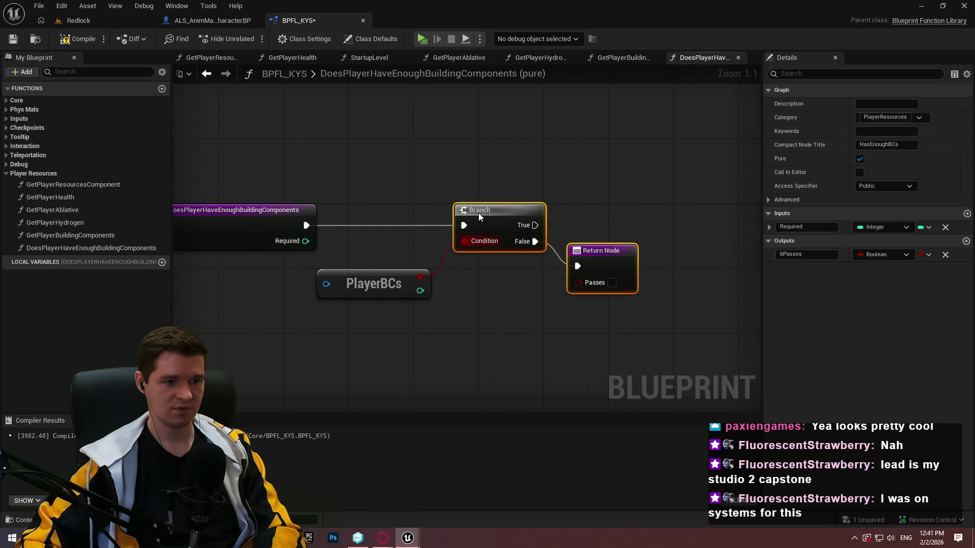
left_click(538, 348)
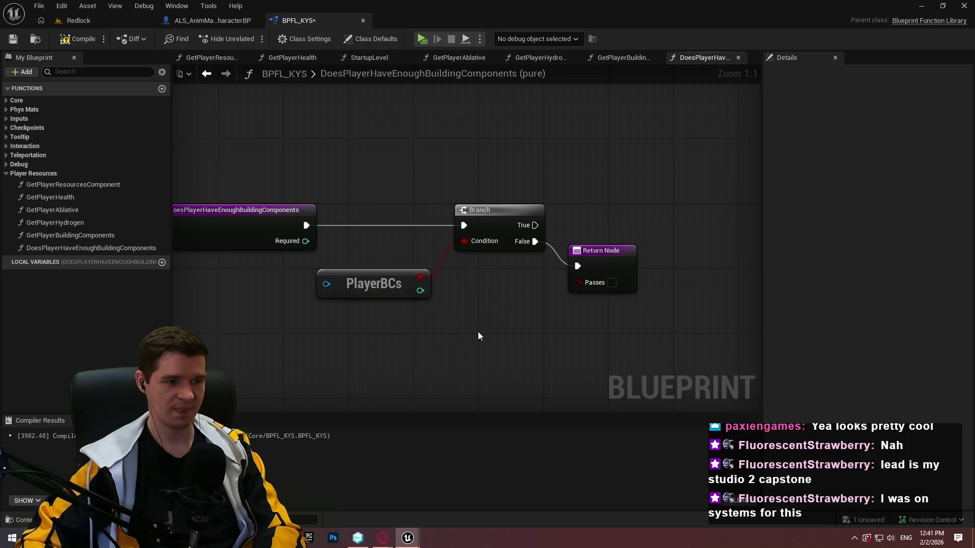
- Compare PlayerBCs against a Get Required node with a >= node
mouse_move(420, 290)
left_mouse_down()
mouse_move(446, 297)
mouse_move(393, 329)
left_mouse_up()
type(">")
left_click(521, 357)
type("require")
key("Return")
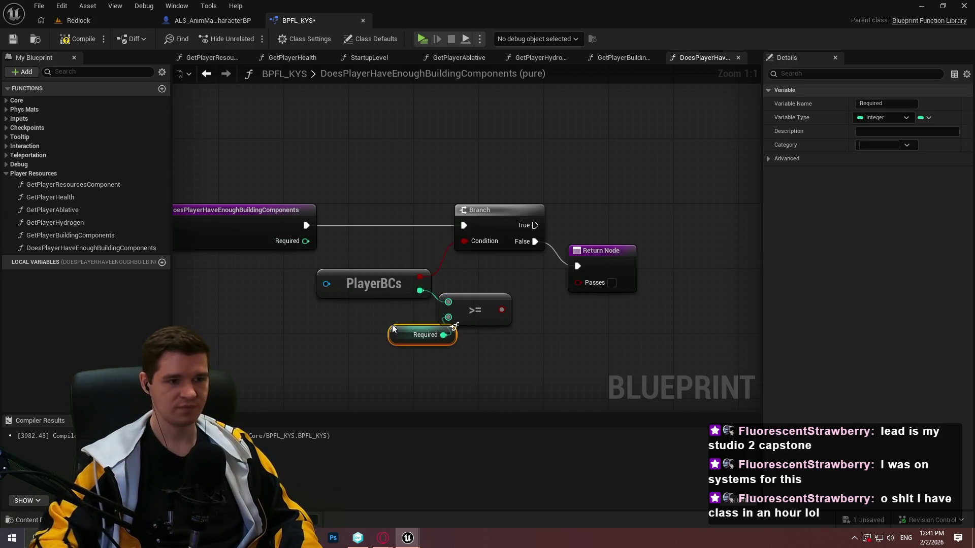
left_click_drag(354, 315, 374, 327)
- Add an AND Boolean node feeding the Branch Condition
left_click_drag(463, 240, 574, 310)
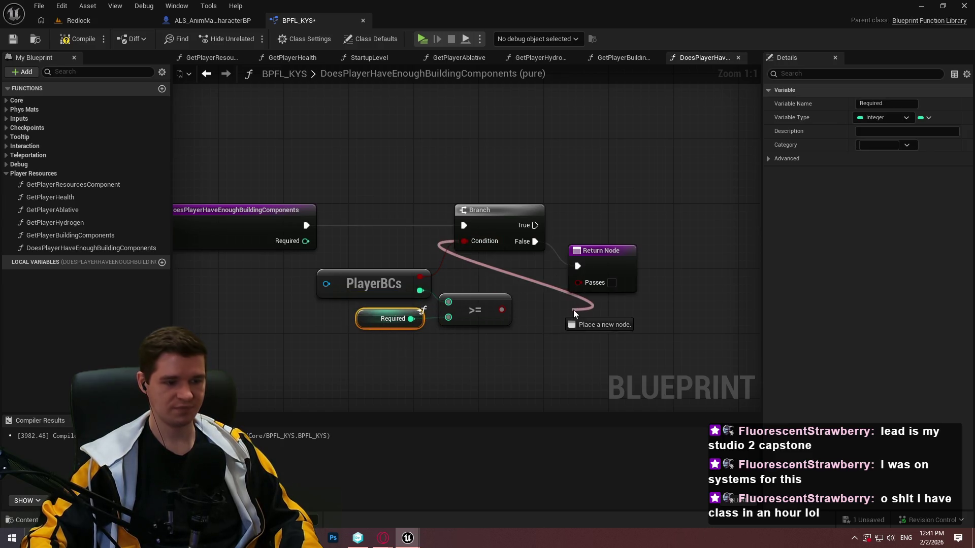
type("and")
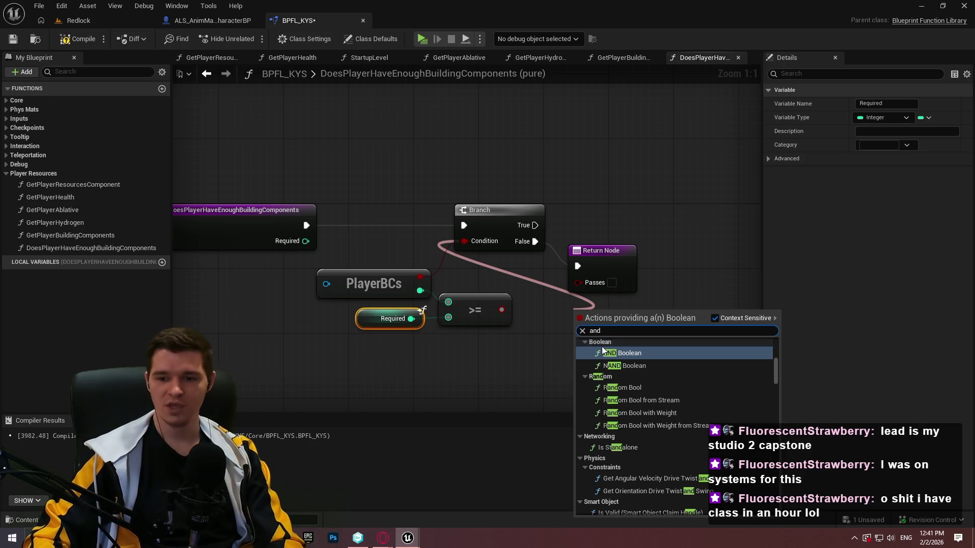
left_click(651, 355)
mouse_move(662, 279)
left_mouse_down()
mouse_move(611, 281)
mouse_move(449, 238)
mouse_move(597, 237)
left_mouse_up()
left_click(511, 284)
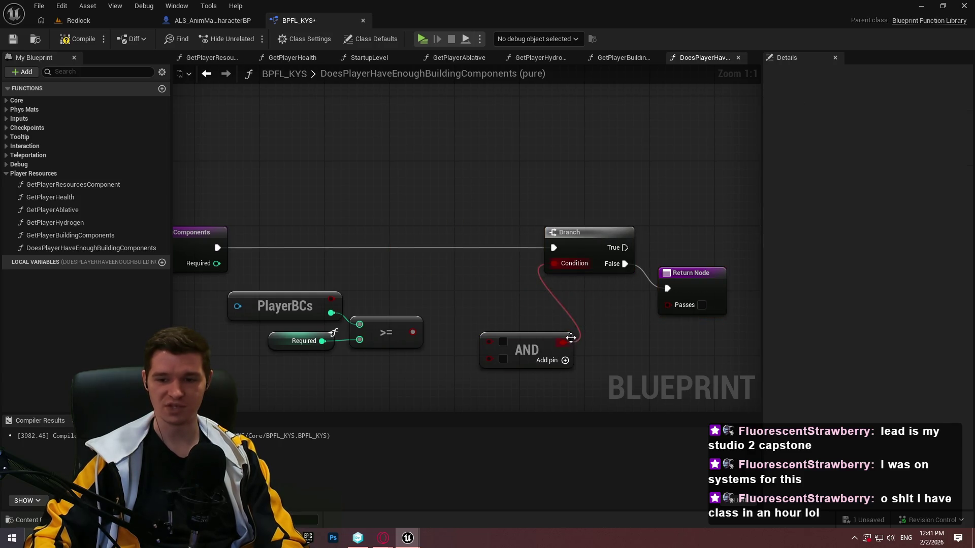
- Feed the >= result into the AND node and rearrange the comparison, Branch and Return nodes
mouse_move(536, 340)
left_mouse_down()
mouse_move(498, 269)
mouse_move(328, 298)
left_mouse_up()
left_click_drag(440, 282, 413, 333)
left_click_drag(459, 269, 468, 301)
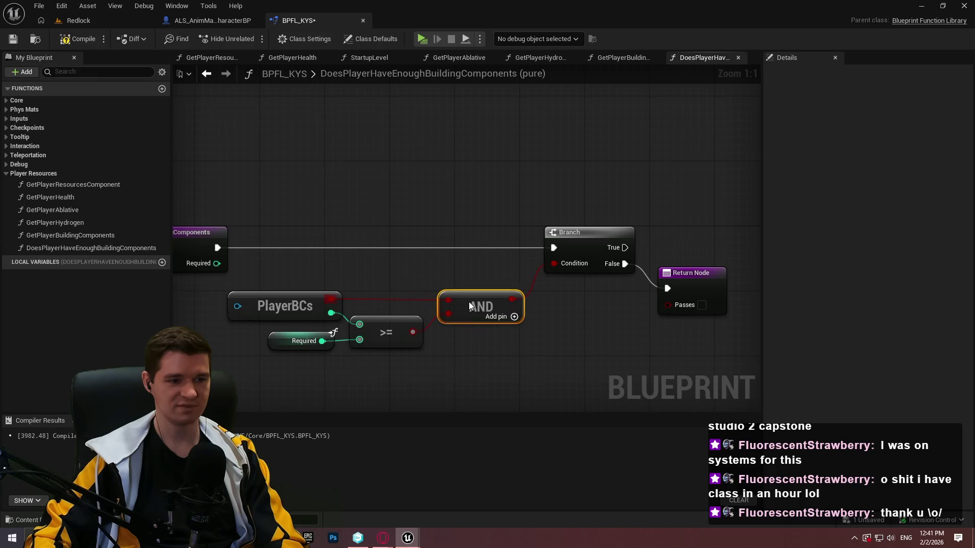
left_click_drag(526, 378, 260, 287)
left_click(391, 301)
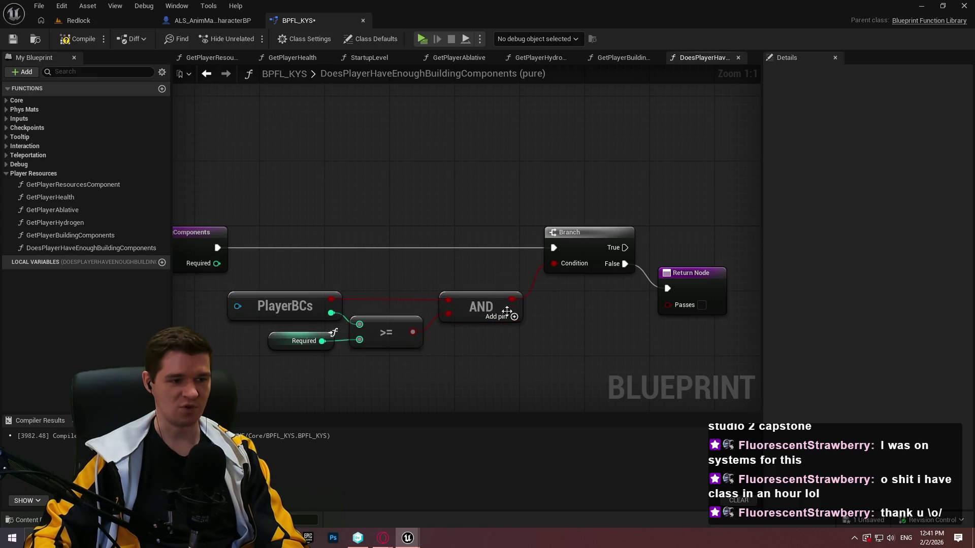
mouse_move(440, 370)
left_mouse_down()
mouse_move(284, 297)
mouse_move(293, 270)
left_mouse_up()
mouse_move(659, 336)
left_mouse_down()
mouse_move(469, 250)
mouse_move(510, 246)
mouse_move(481, 245)
mouse_move(493, 249)
left_mouse_up()
left_click(552, 339)
left_click_drag(552, 344, 476, 322)
left_click_drag(541, 268, 562, 308)
mouse_move(527, 365)
left_mouse_down()
mouse_move(555, 354)
mouse_move(665, 360)
left_mouse_up()
- Delete the Branch, wire AND into Passes, and connect the entry exec straight to the Return Node
left_click(592, 310)
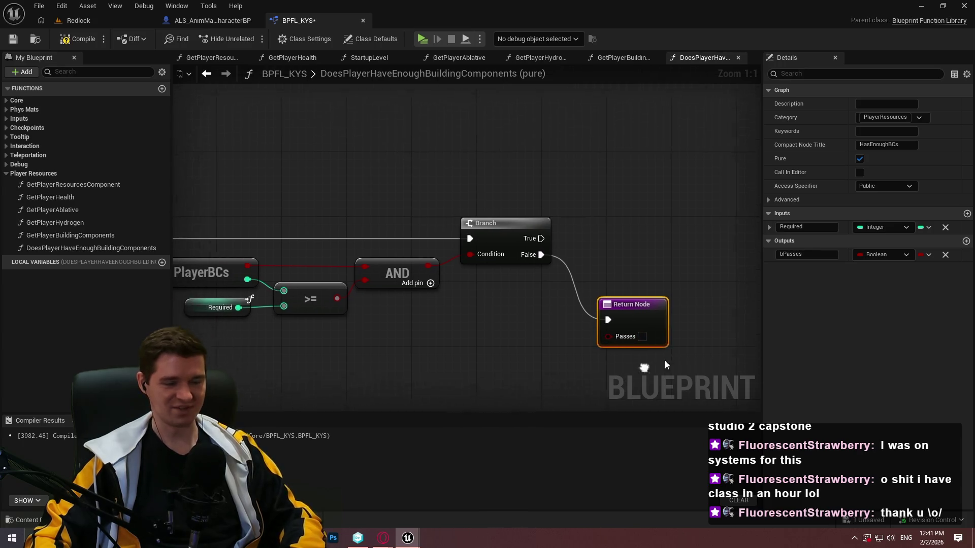
key("Delete")
mouse_move(630, 329)
left_mouse_down()
mouse_move(656, 329)
mouse_move(425, 267)
mouse_move(479, 250)
mouse_move(516, 256)
left_mouse_up()
key("ctrl+z")
mouse_move(732, 315)
left_mouse_down()
mouse_move(653, 217)
mouse_move(253, 255)
mouse_move(215, 249)
left_mouse_up()
left_click_drag(630, 241, 573, 258)
left_click(619, 345)
left_click_drag(627, 345, 699, 325)
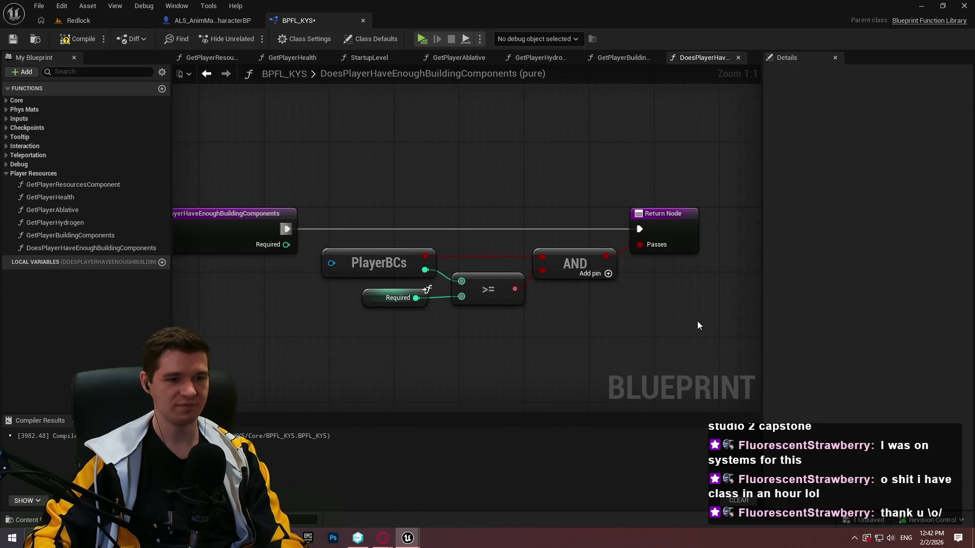
- Compile BPFL_KYS, collapse the Player Resources functions, and switch to the Redlock level tab
left_click(68, 38)
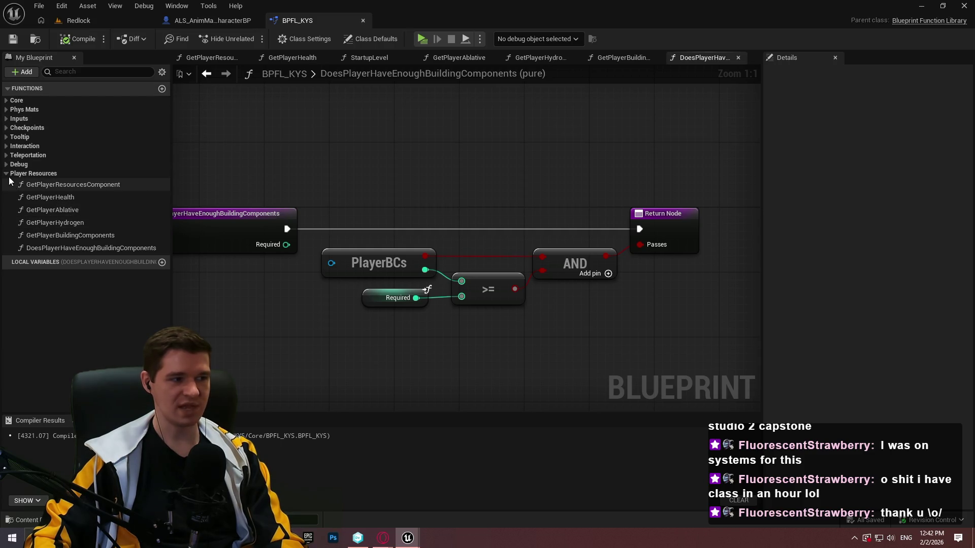
left_click(31, 173)
left_click(89, 26)
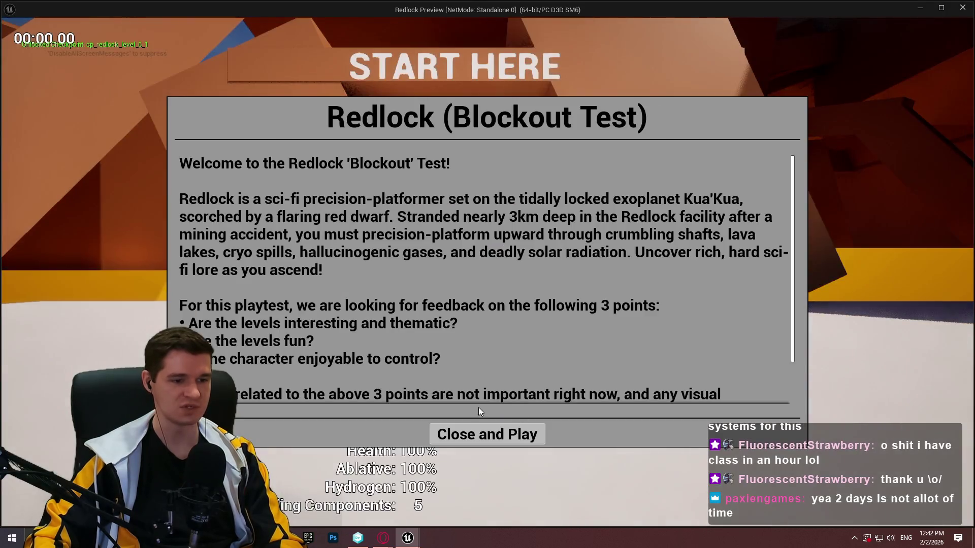
- Run and stop a standalone Redlock playtest showing 100% resources and 5 components, then return to BPFL_KYS
left_click(486, 432)
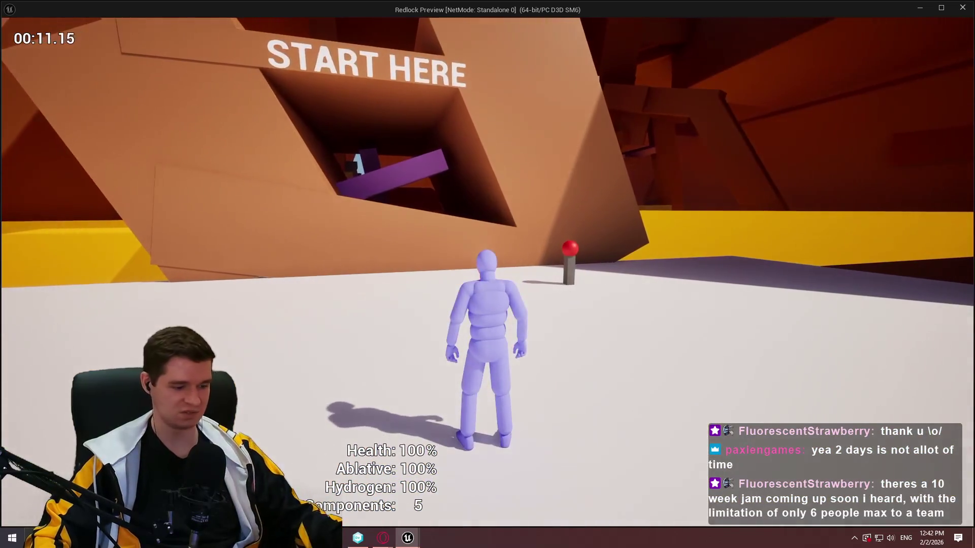
key("Escape")
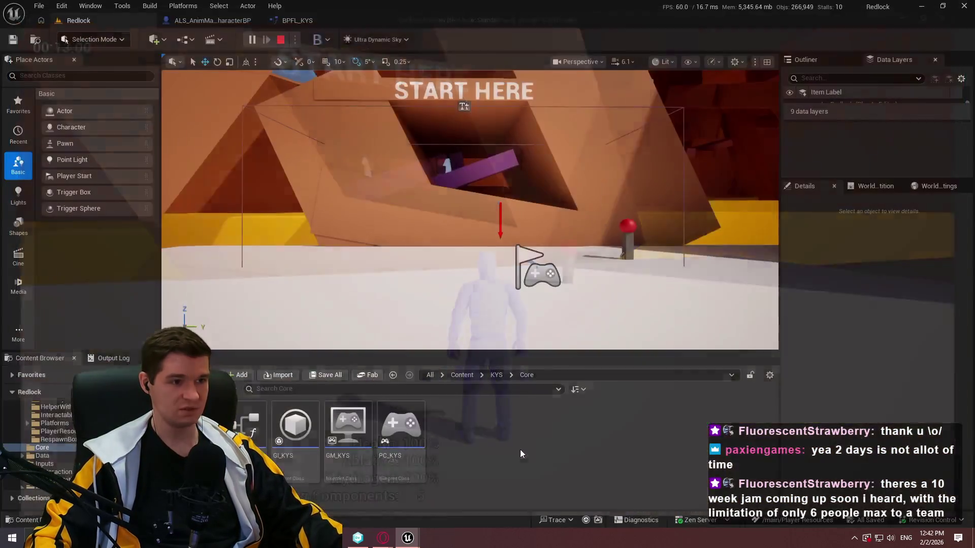
left_click(299, 21)
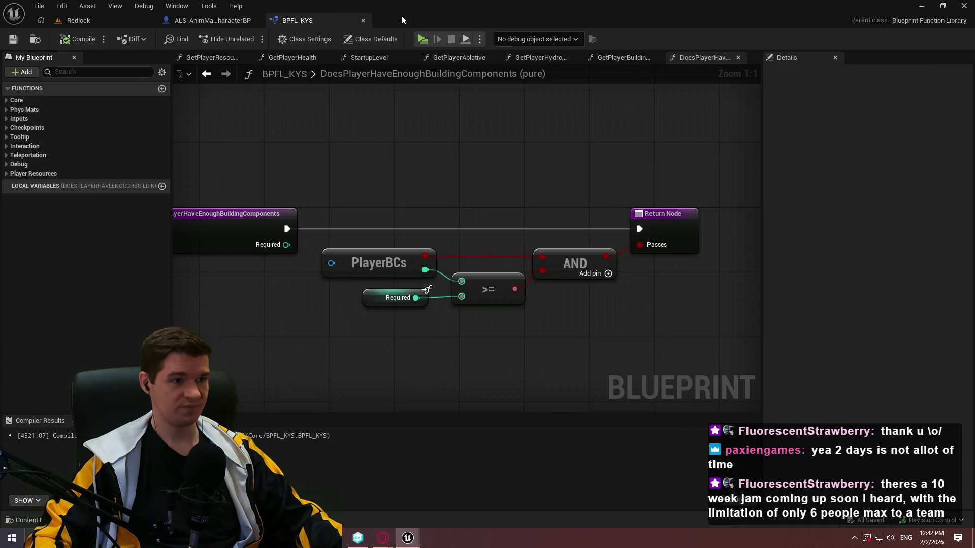
- Close the BPFL_KYS and ALS_AnimMan_CharacterBP tabs and go up to the top-level Content folder
left_click(6, 174)
left_click(7, 174)
left_click(363, 21)
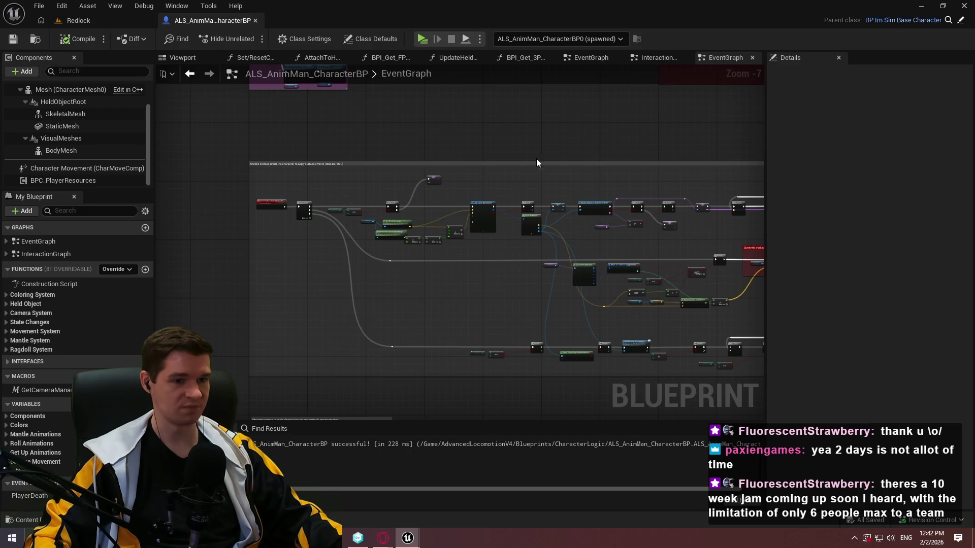
scroll(526, 177, "down", 5)
left_click(256, 21)
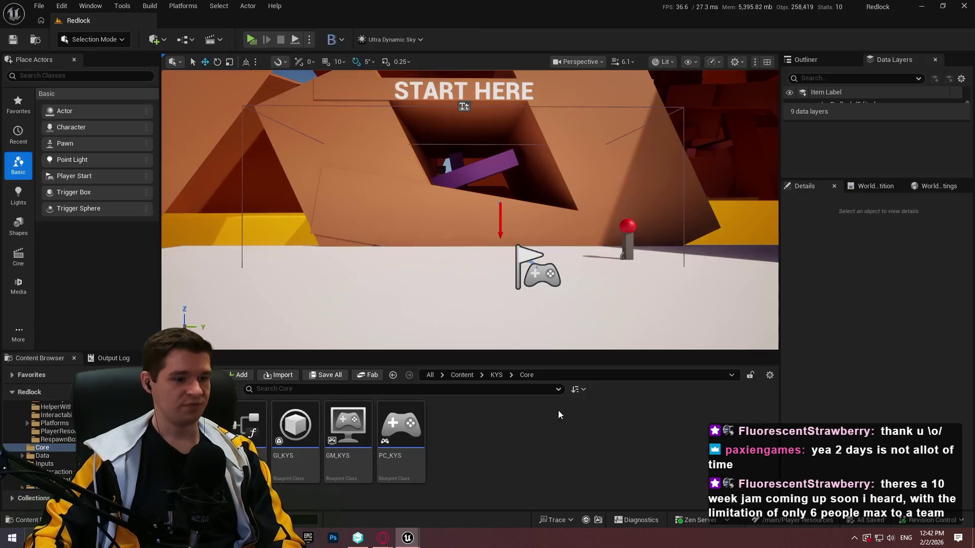
left_click(462, 375)
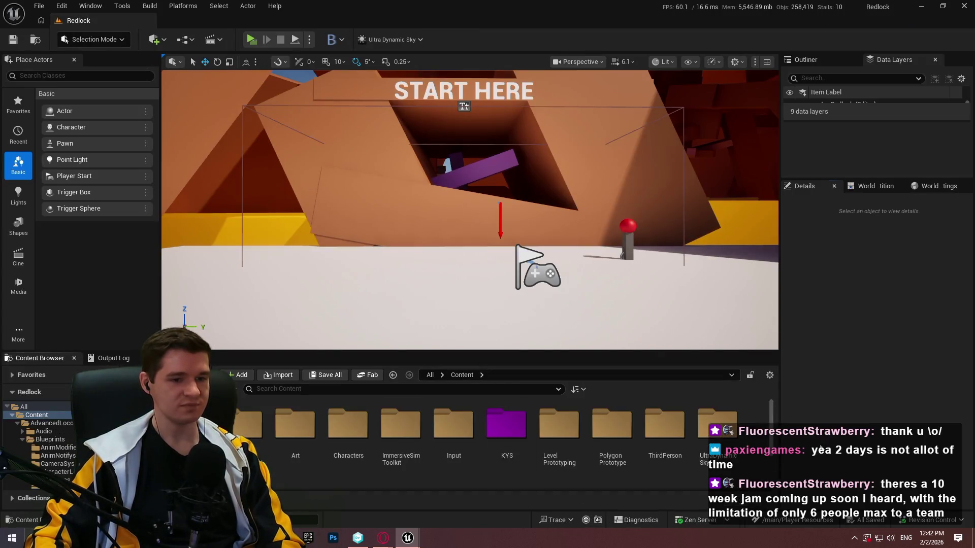
- Open the KYS folder, enlarge Data Layers to show three layers, then bring up the browser's Clipped Trailer video
double_click(519, 437)
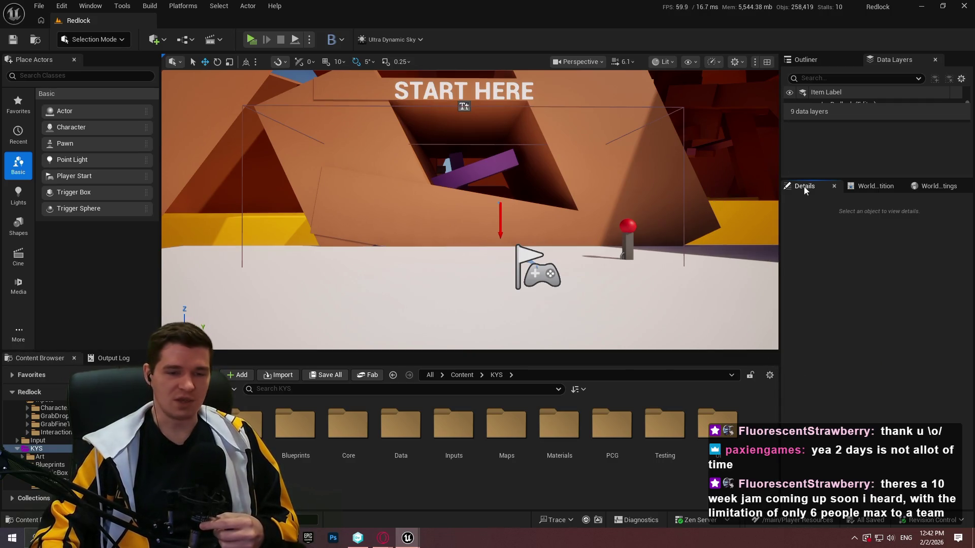
mouse_move(813, 181)
left_mouse_down()
mouse_move(818, 259)
mouse_move(820, 220)
left_mouse_up()
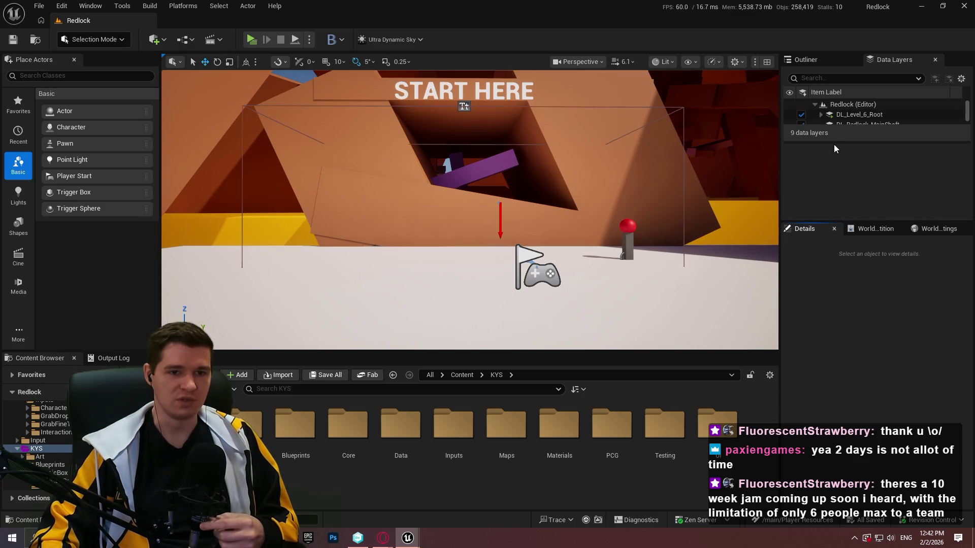
left_click_drag(835, 142, 825, 176)
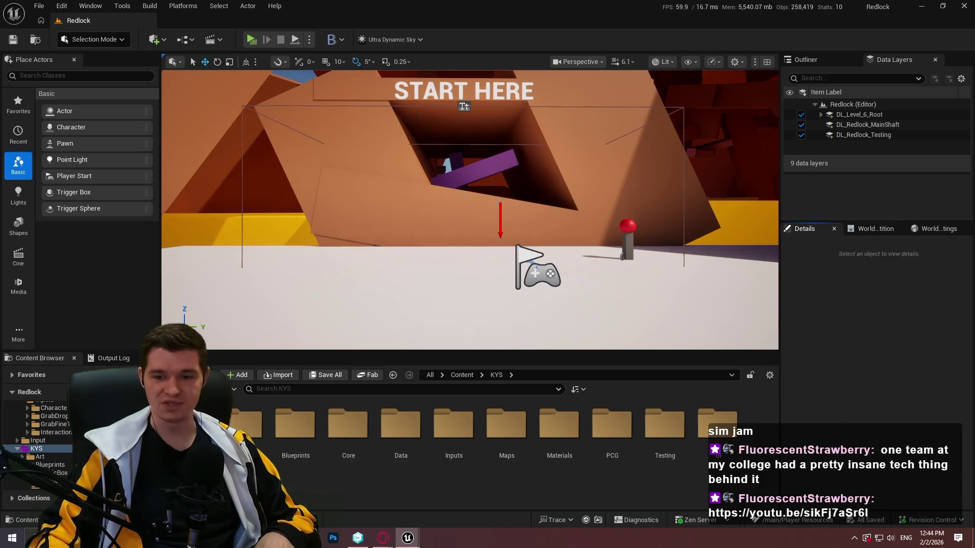
left_click(383, 538)
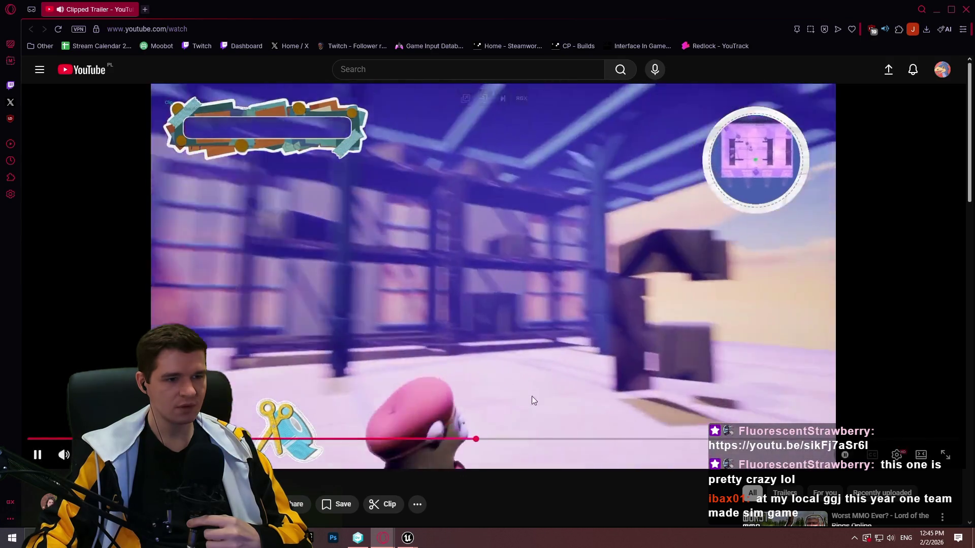
- Pause the Clipped trailer, scrub back, and pause briefly on the red character
left_click(532, 397)
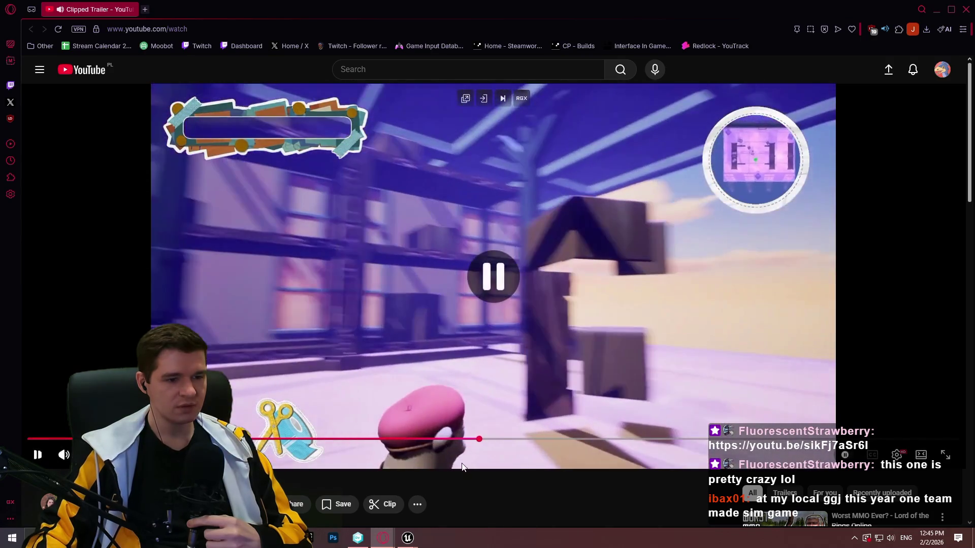
left_click_drag(472, 442, 463, 441)
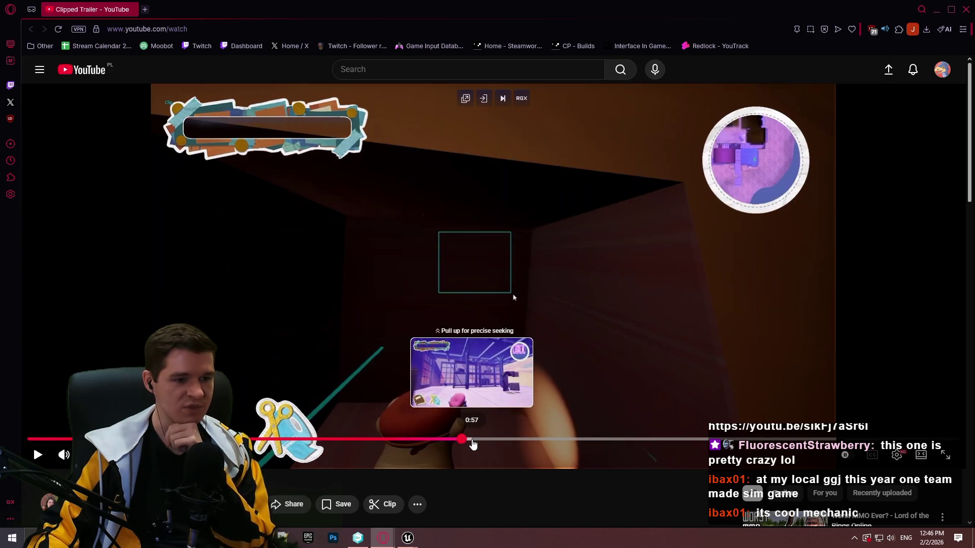
left_click_drag(472, 441, 453, 441)
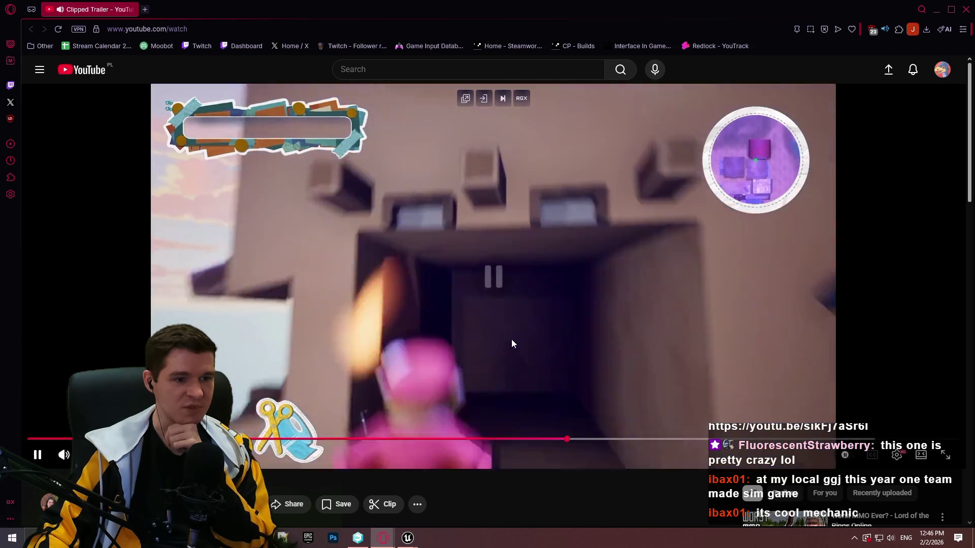
left_click(511, 344)
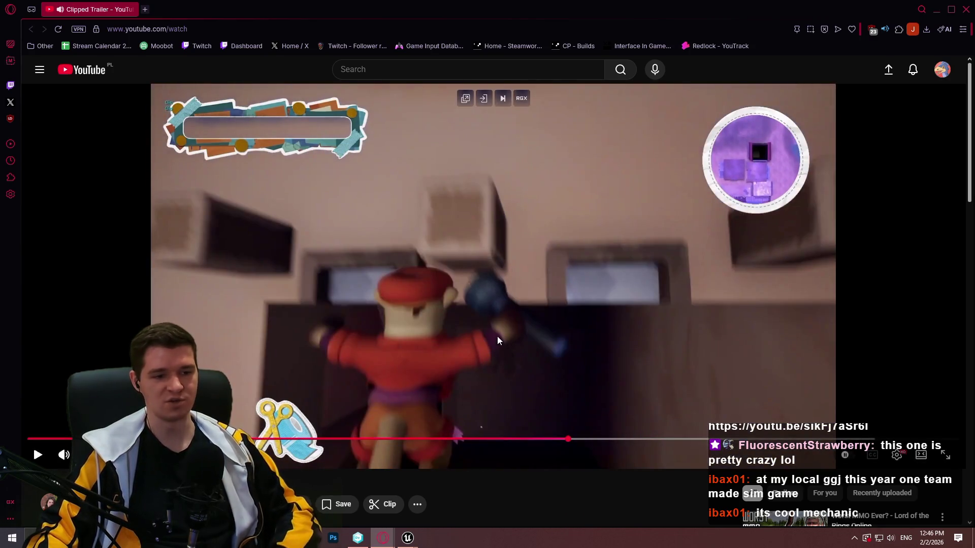
left_click(500, 318)
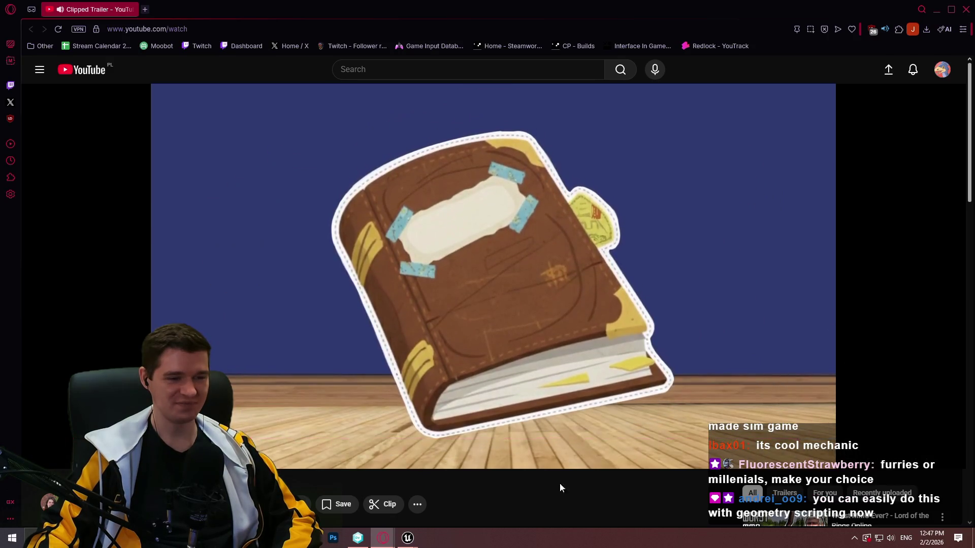
- Switch the trailer to theater mode and seek it to around 1:03
key("t")
left_click(486, 360)
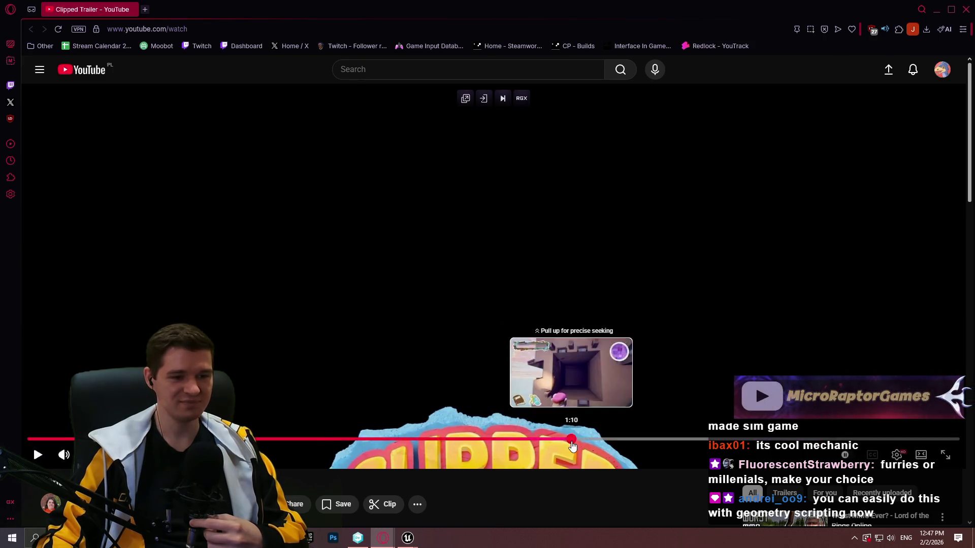
mouse_move(567, 439)
left_mouse_down()
mouse_move(533, 439)
mouse_move(617, 440)
mouse_move(483, 440)
left_mouse_up()
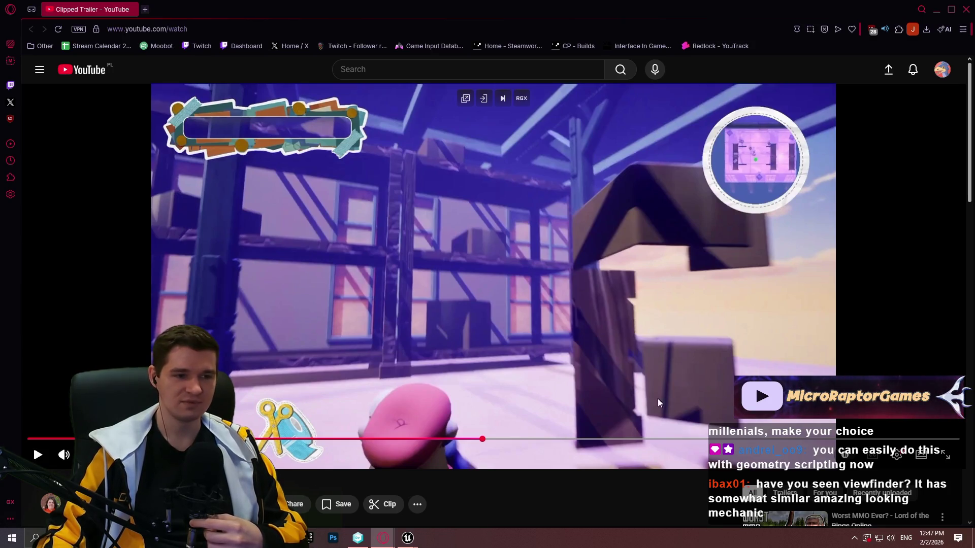
left_click_drag(480, 439, 518, 439)
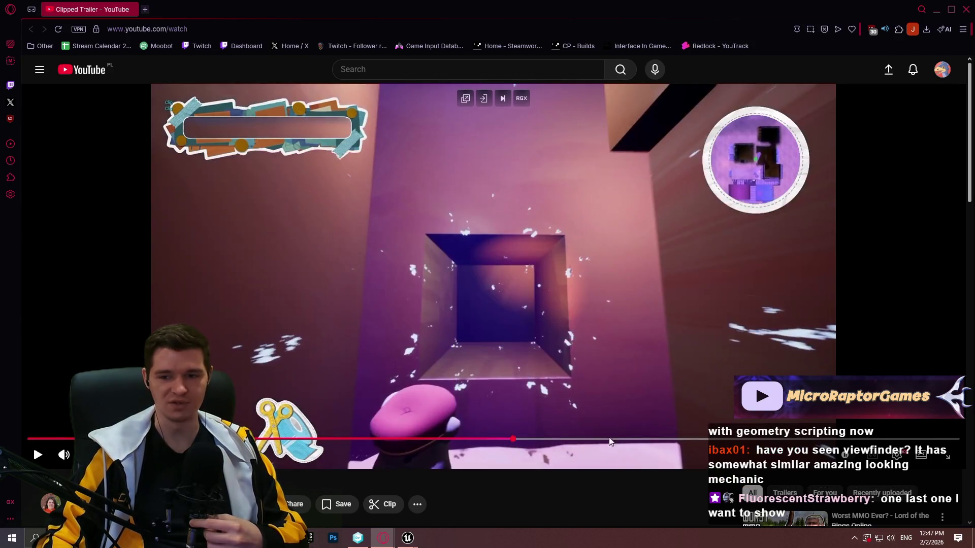
- Minimize Opera, open the shared Global GameJam 2026 video link, and pause it
left_click(967, 9)
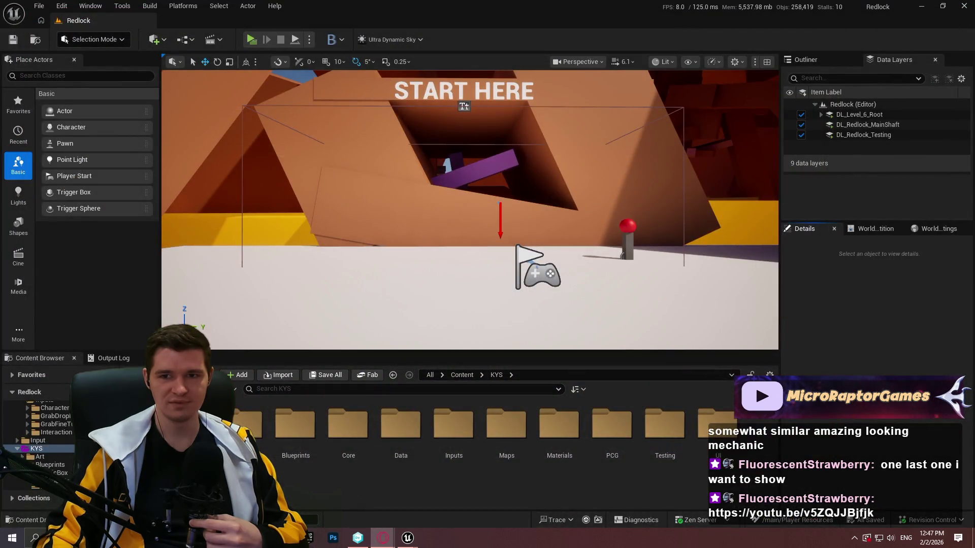
left_click(26, 208)
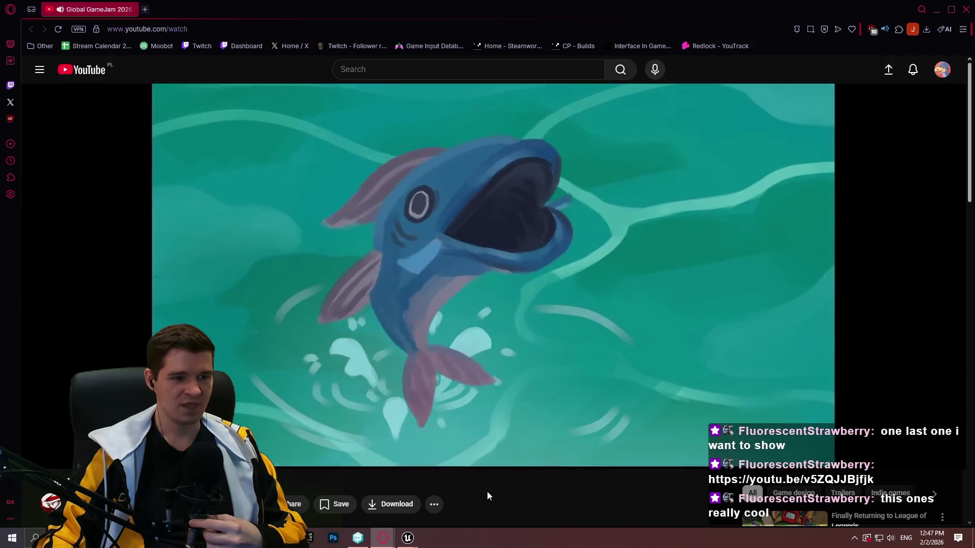
left_click(492, 294)
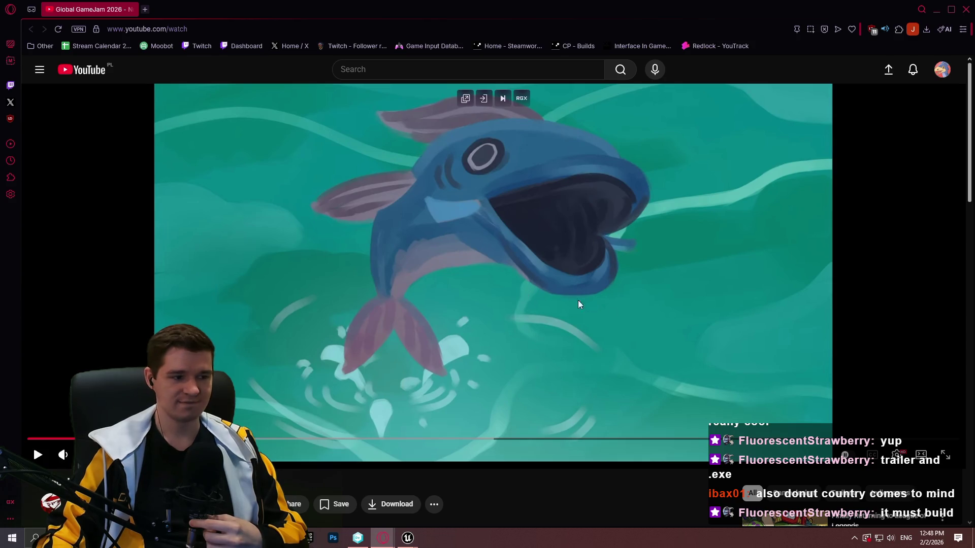
- Play the Global GameJam video, pausing on a new scene, then stop at the Nose Dive title card
left_click(457, 307)
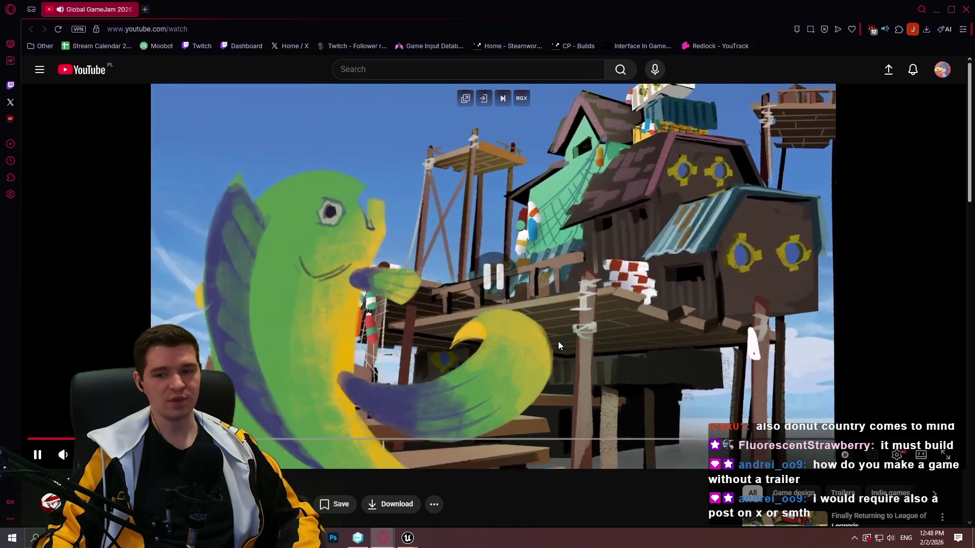
left_click(553, 337)
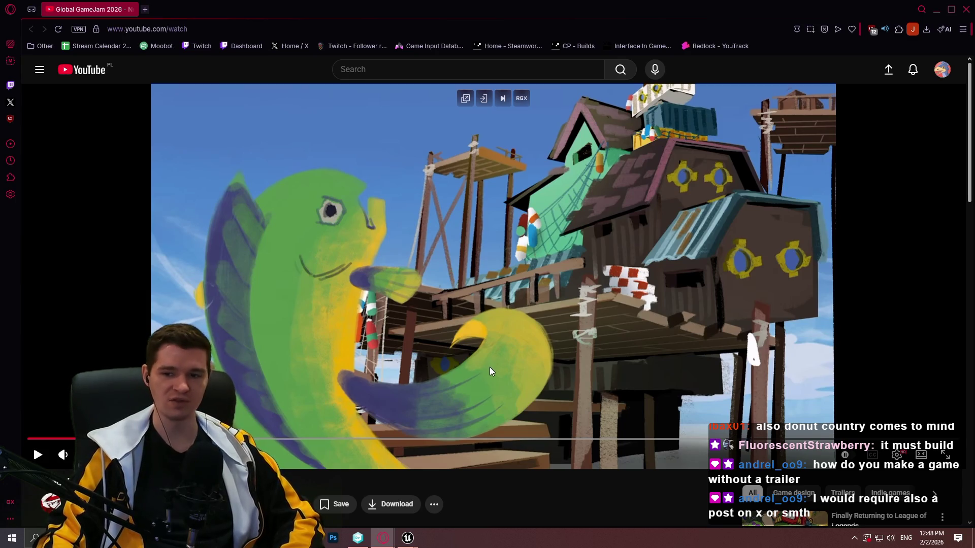
left_click(579, 322)
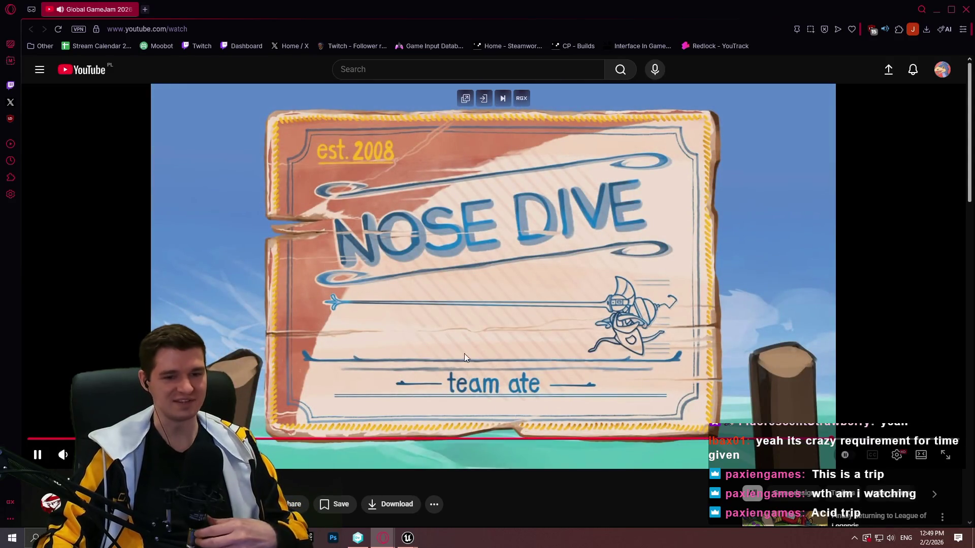
left_click(435, 291)
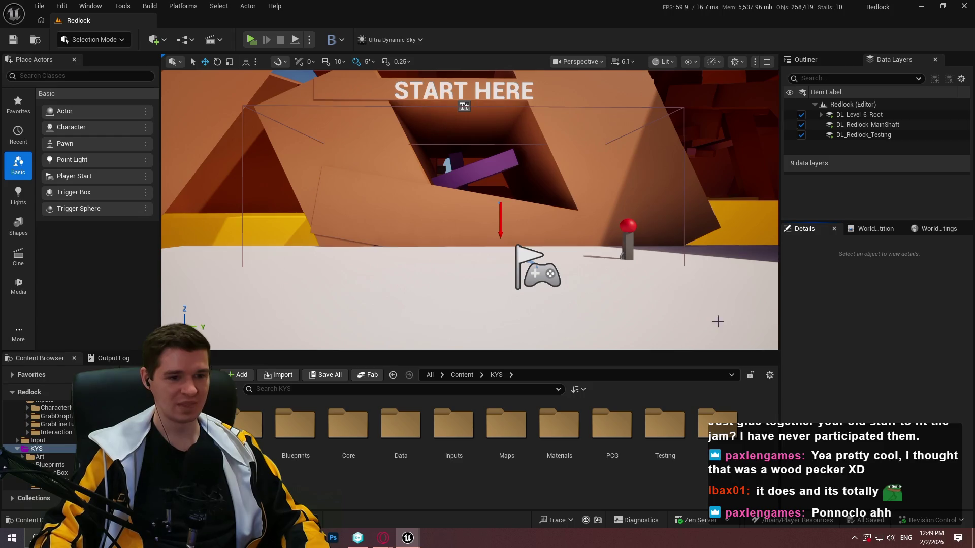
- Bring forward the Opera window with the Exosuit article and open the Production Plan article
mouse_move(382, 538)
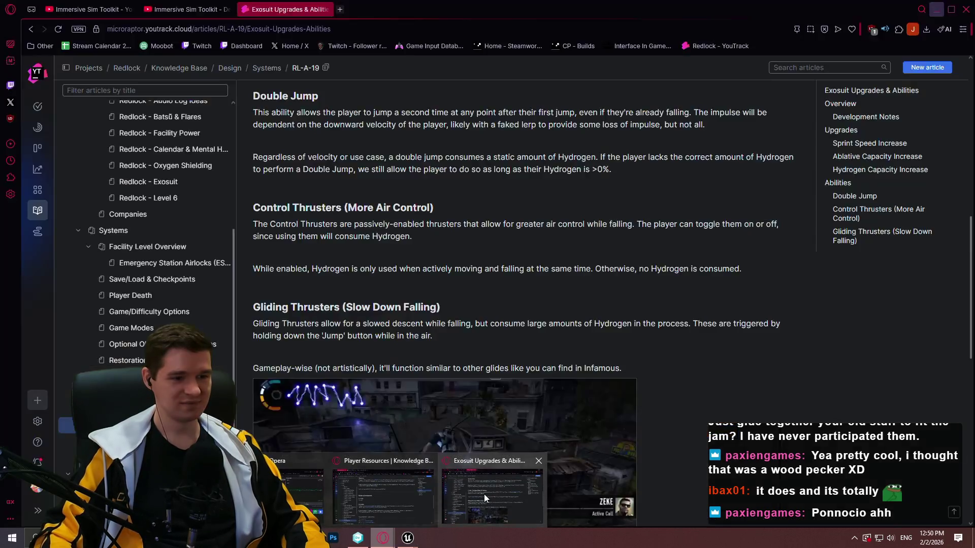
left_click(467, 500)
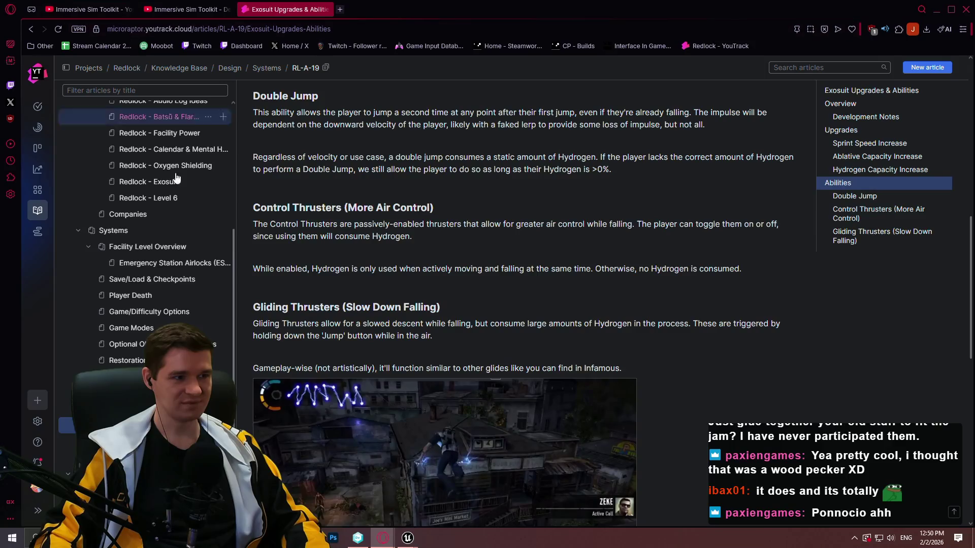
scroll(148, 197, "up", 5)
left_click(129, 223)
- Start editing the Production Plan article and make the MVVM task name green
scroll(525, 235, "down", 2)
scroll(525, 236, "up", 5)
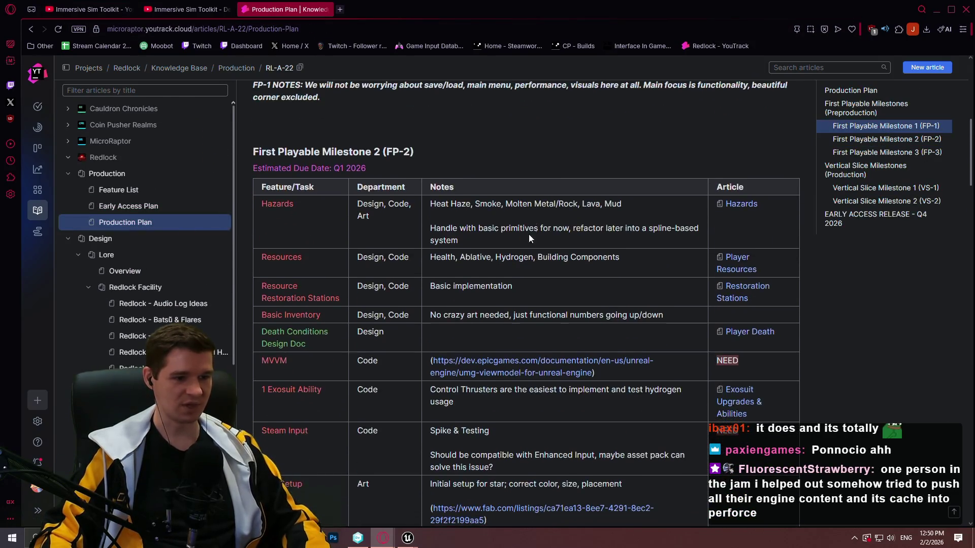
scroll(721, 152, "up", 6)
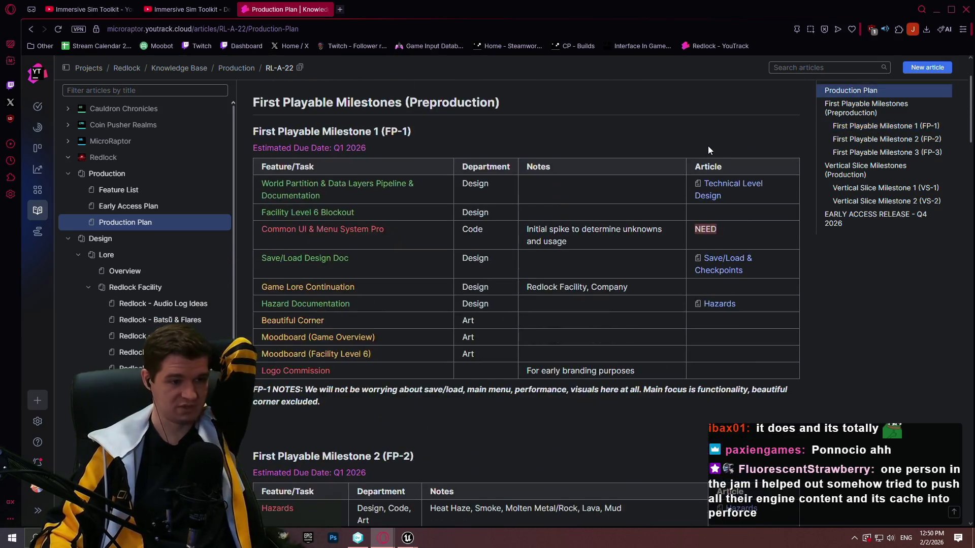
scroll(709, 113, "up", 2)
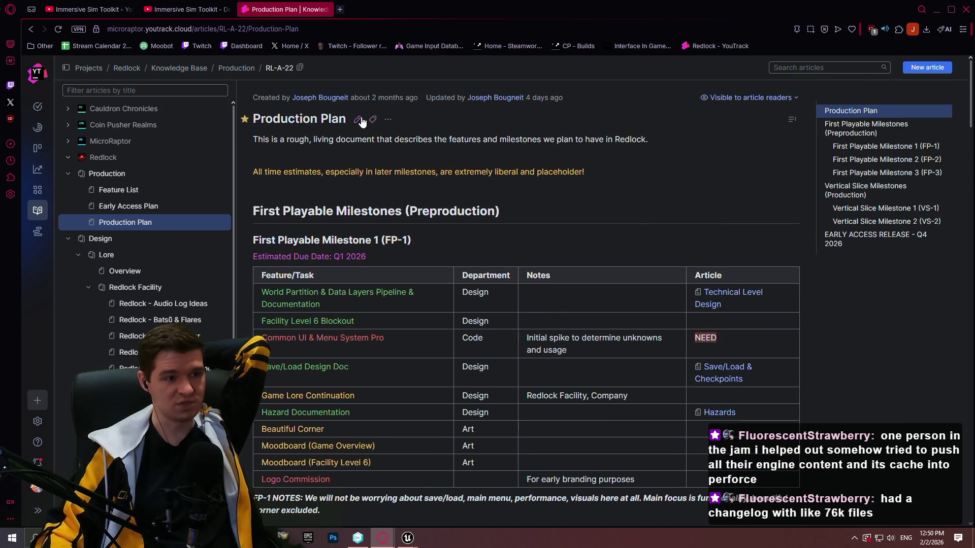
left_click(364, 123)
scroll(633, 195, "down", 8)
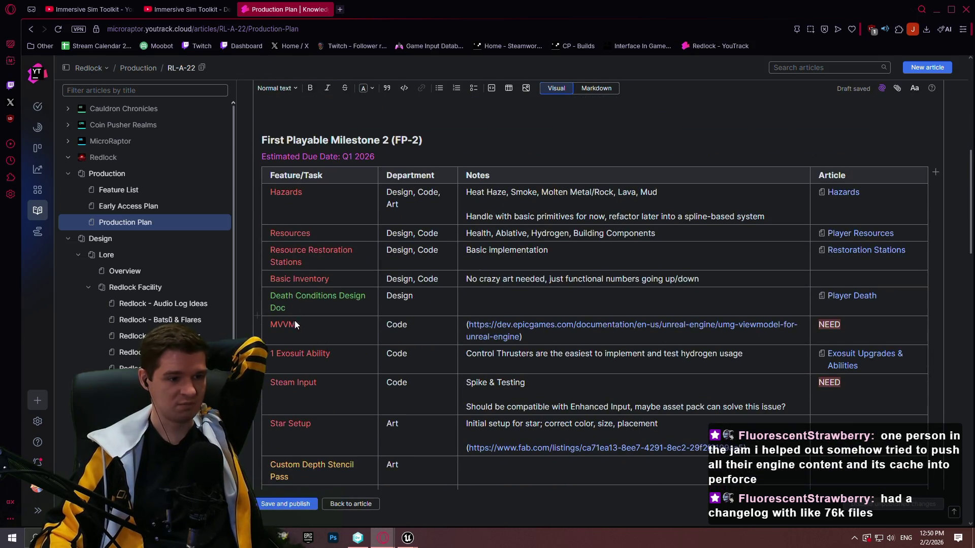
left_click_drag(296, 325, 275, 332)
left_click(357, 308)
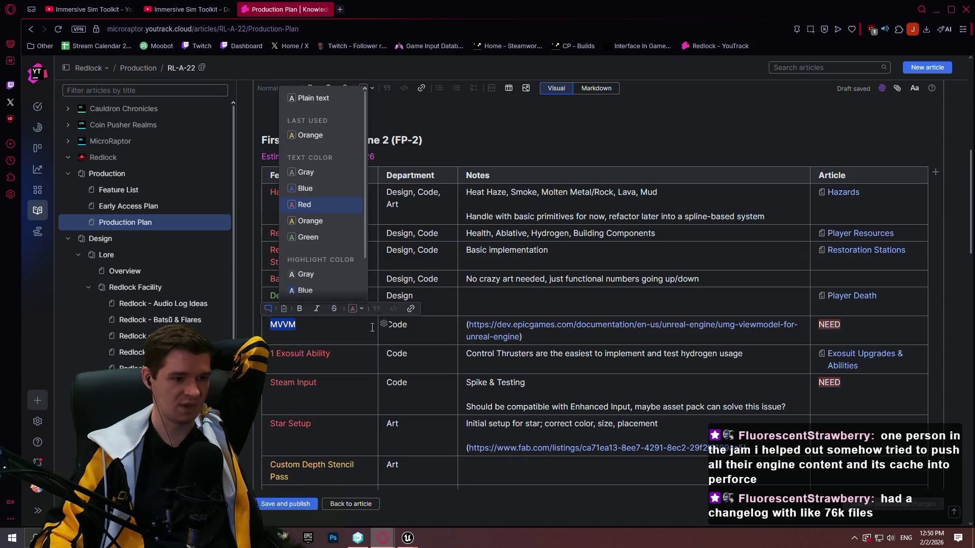
left_click(314, 240)
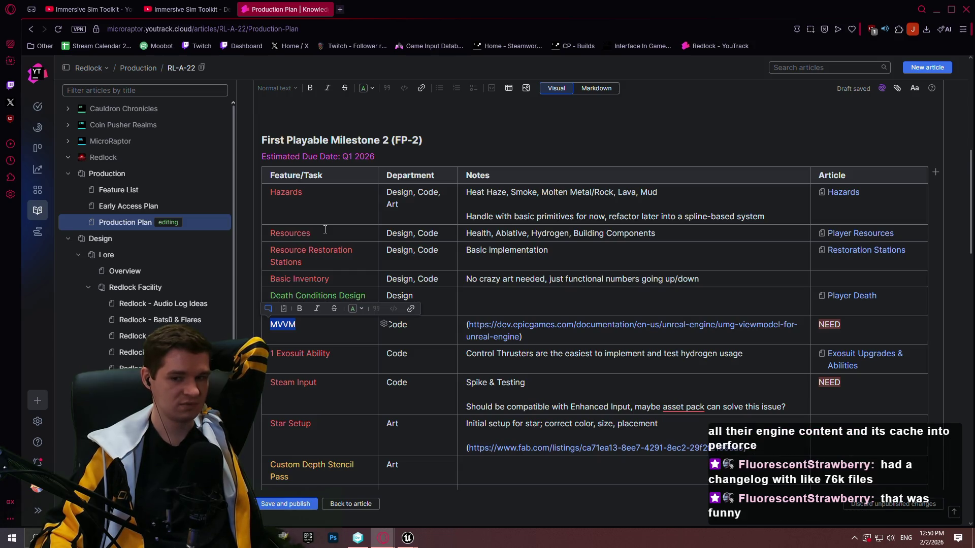
- Recolour the Basic Inventory task name green and place the caret in its notes
left_click_drag(329, 274, 273, 275)
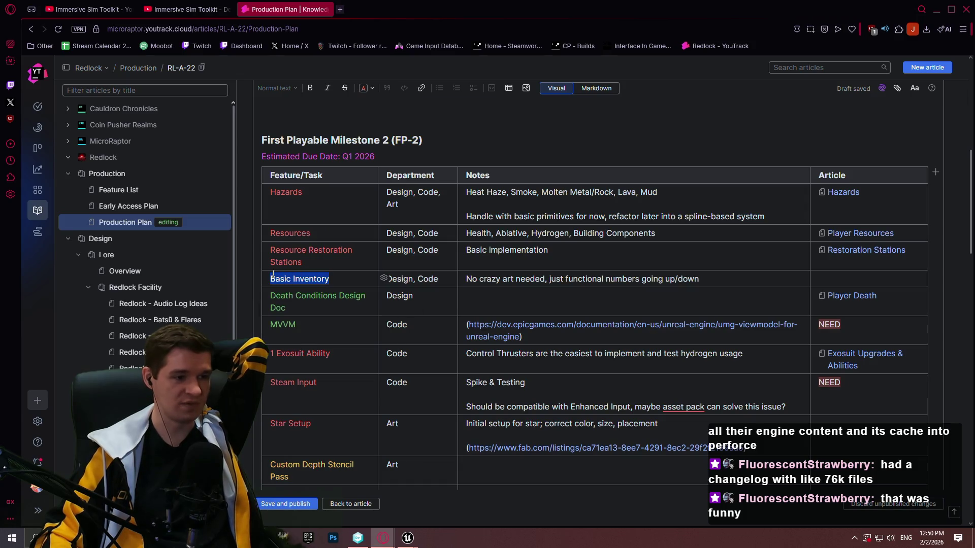
left_click(358, 263)
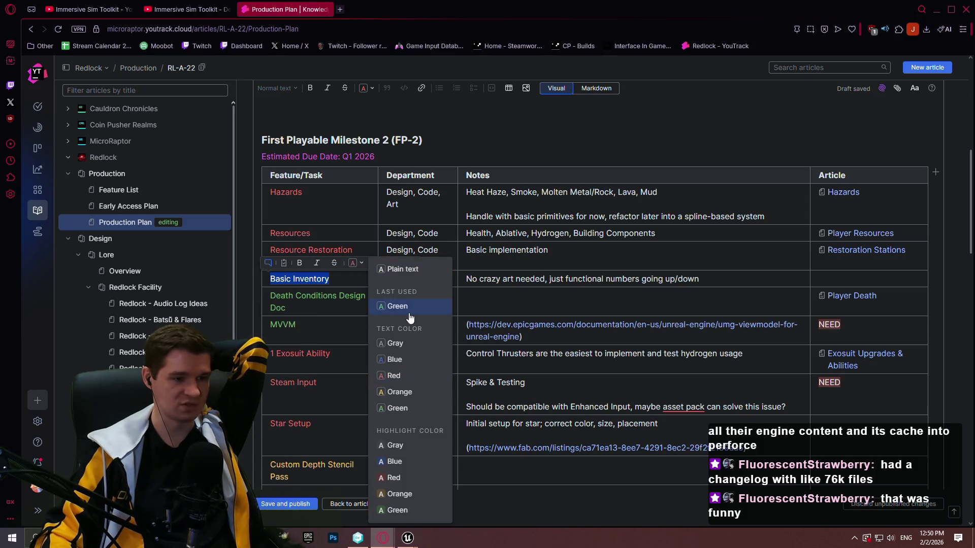
left_click(410, 306)
left_click(529, 279)
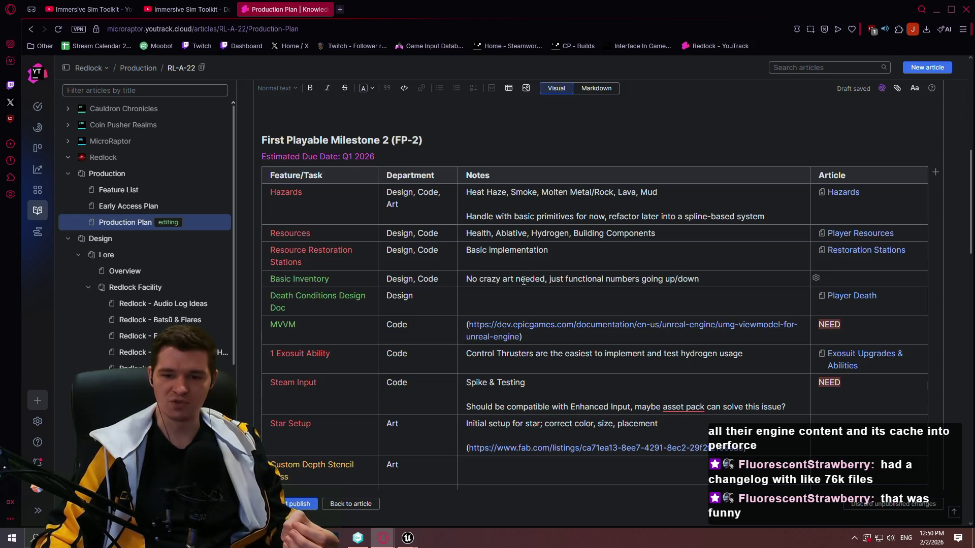
left_click(523, 281)
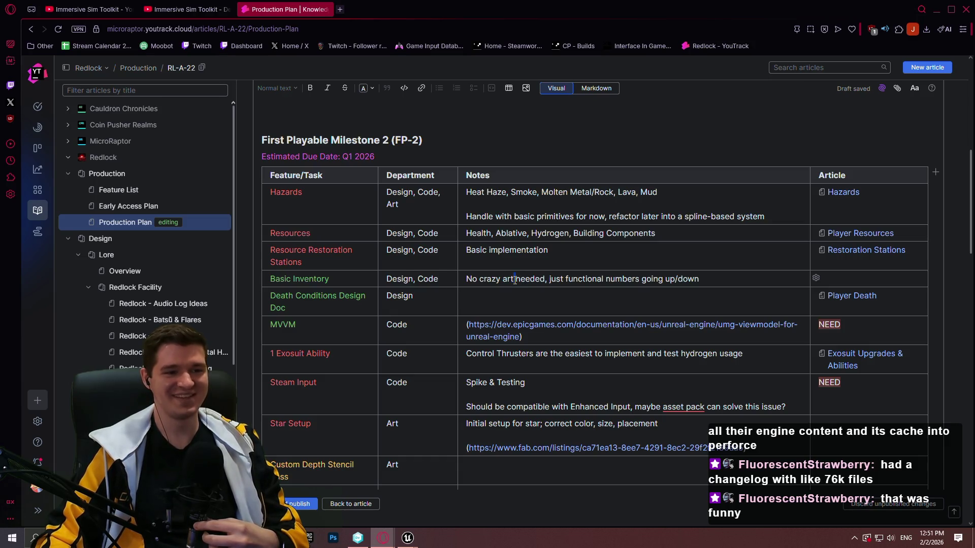
left_click(715, 282)
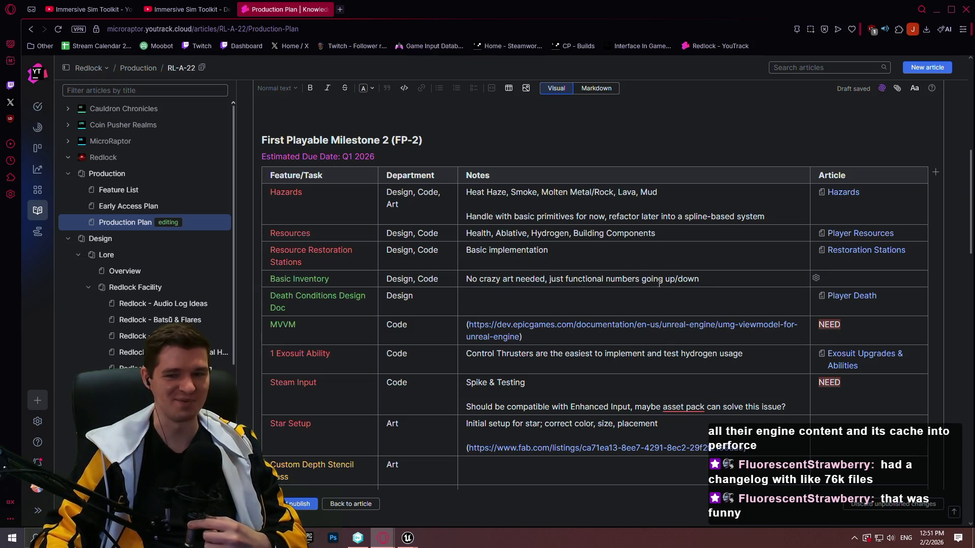
left_click(315, 257)
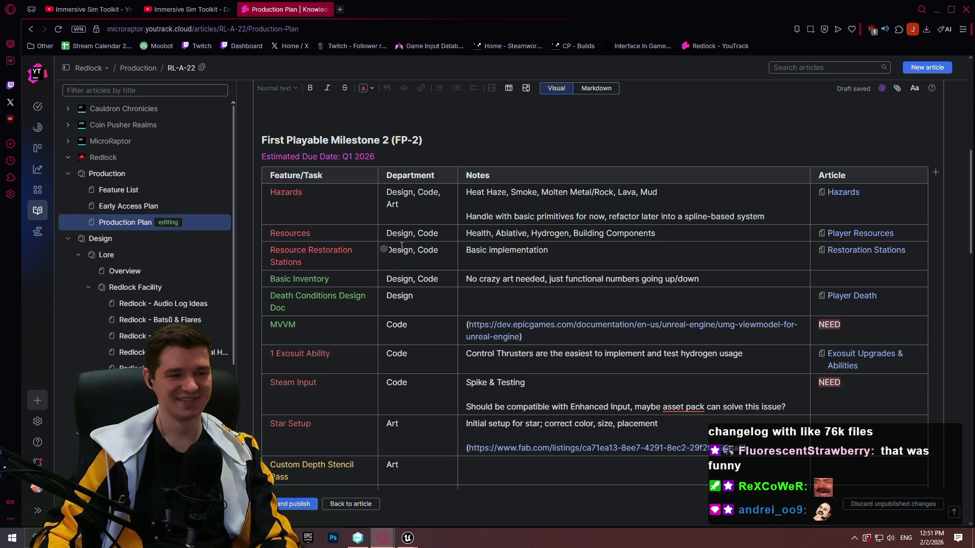
left_click_drag(293, 246, 256, 256)
- Turn the Resources task name in the FP-2 table green
left_click(323, 232)
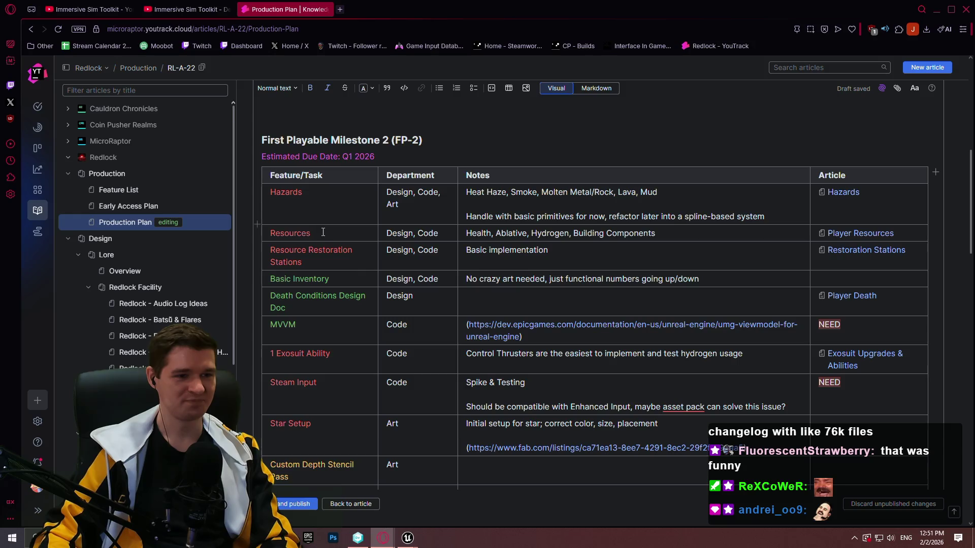
left_click_drag(328, 232, 270, 233)
left_click(361, 218)
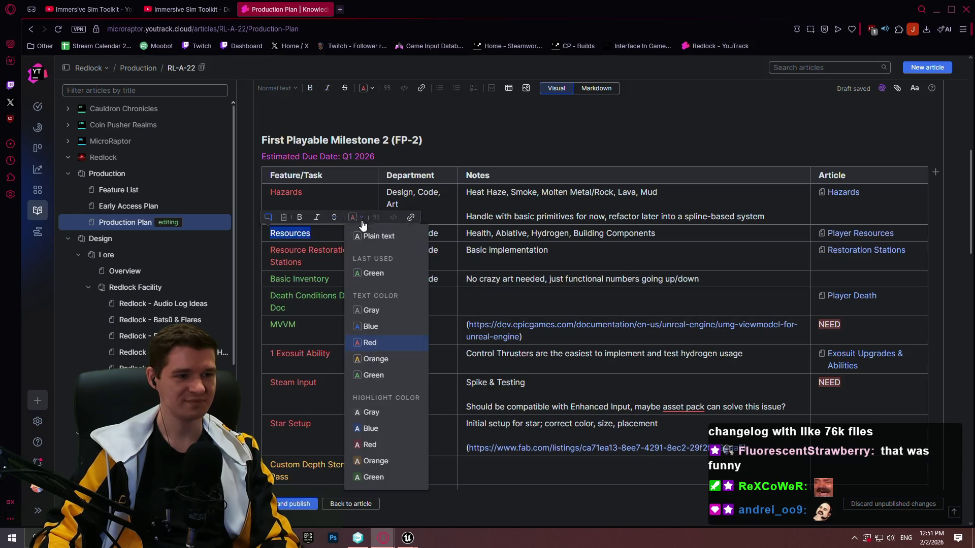
left_click(382, 273)
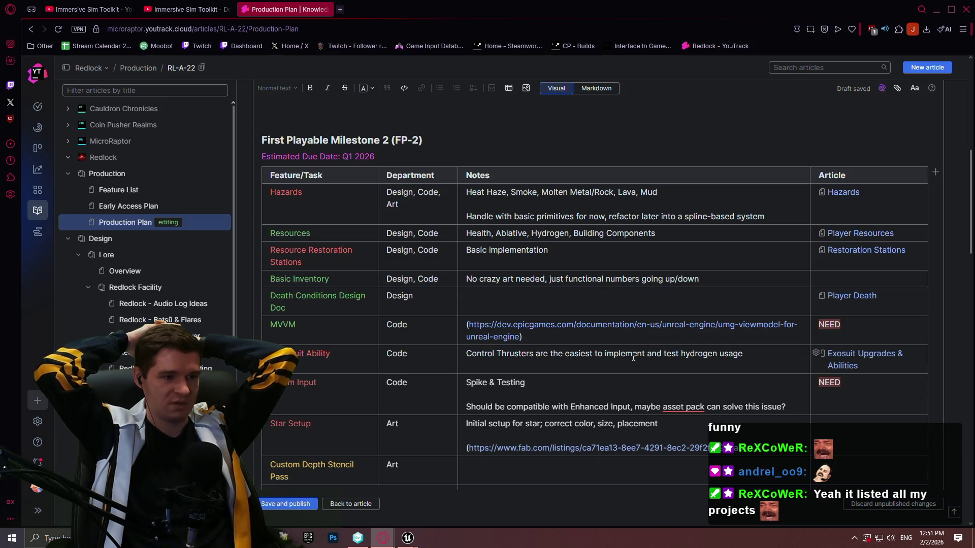
- Scroll the FP-2 table, then switch to the Unity DevOps Version Control window
scroll(606, 335, "down", 2)
scroll(584, 305, "up", 2)
scroll(556, 274, "down", 1)
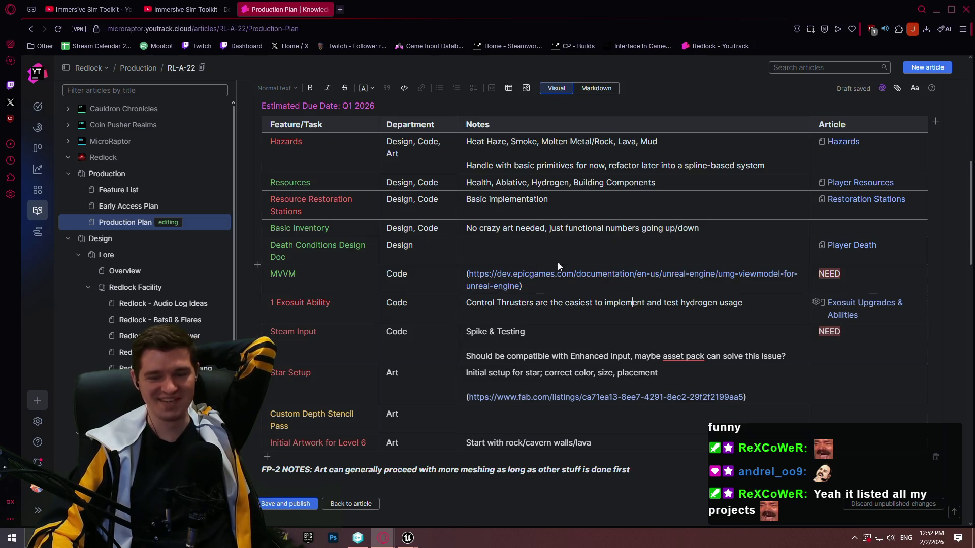
key("alt+Tab")
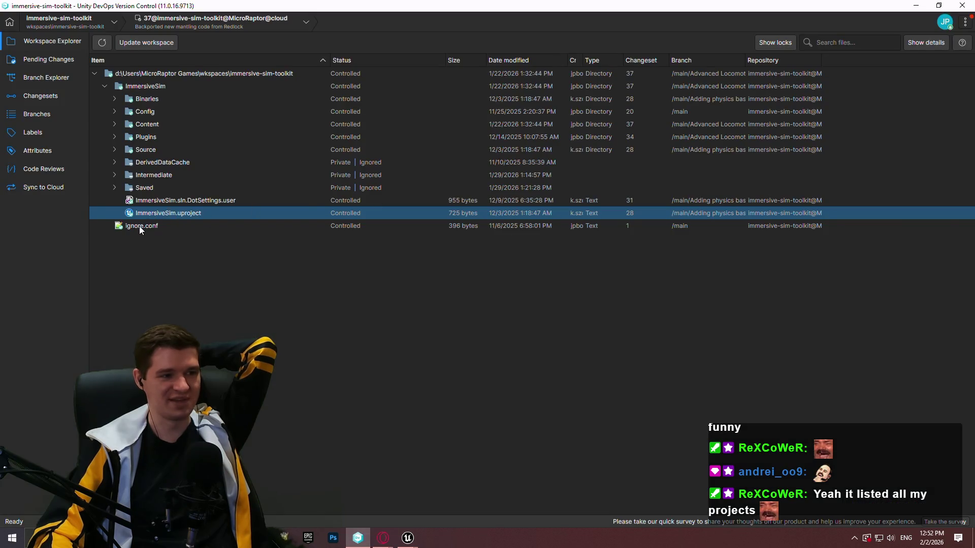
- Open the workspace's ignore.conf in Notepad++ to check its rules and move the window aside
double_click(139, 226)
key("ctrl+a")
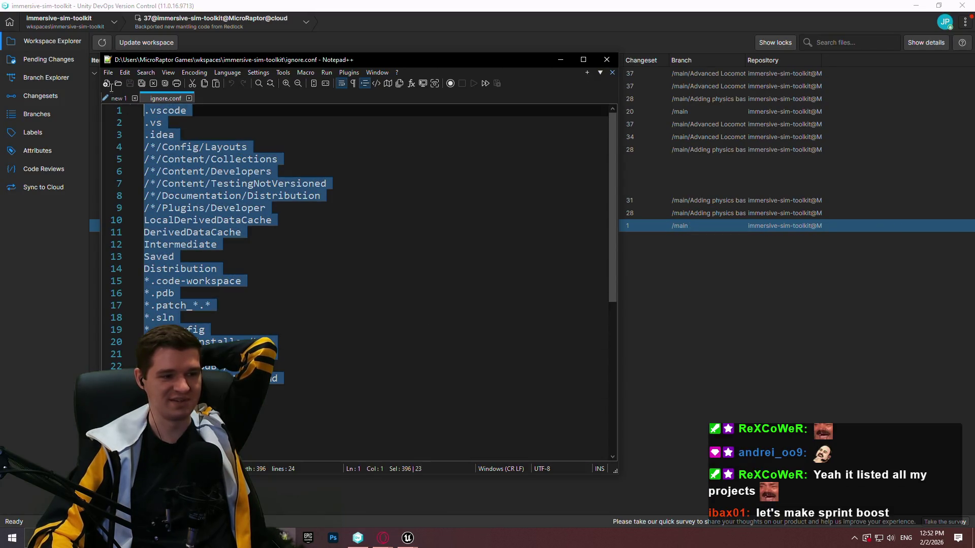
left_click(376, 249)
left_click(331, 330)
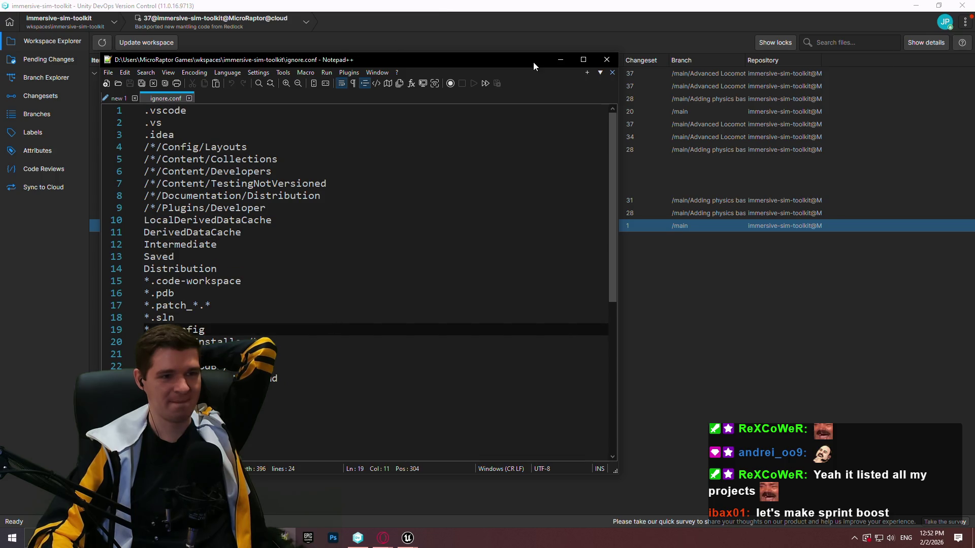
left_click_drag(533, 62, 586, 61)
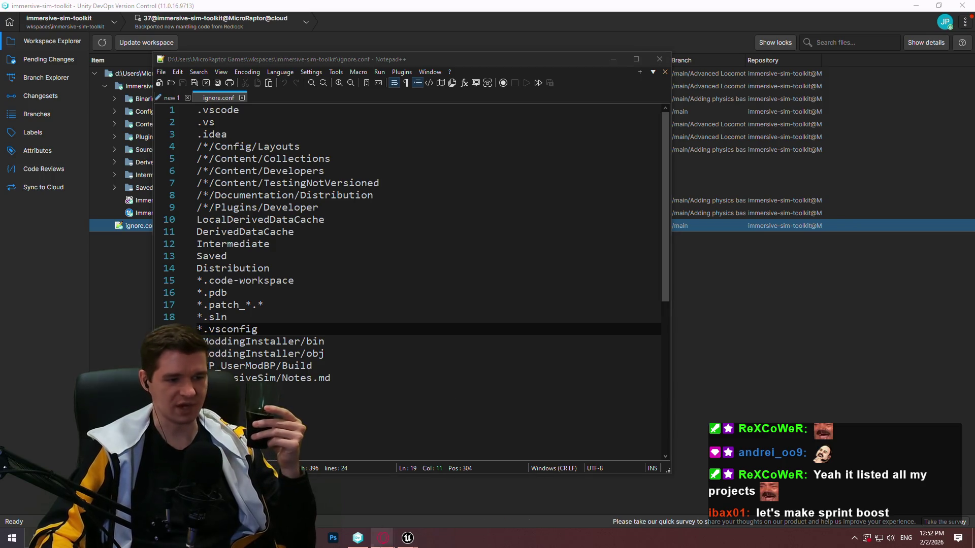
- Return to the Production Plan draft in the Opera browser window
mouse_move(383, 537)
left_click(484, 498)
scroll(222, 320, "down", 10)
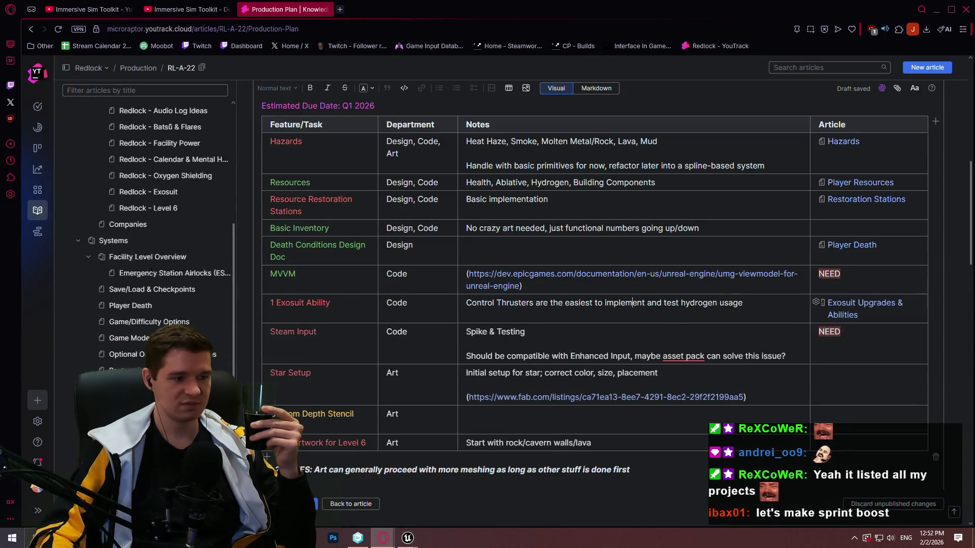
- Stop editing the Production Plan and go back to the Exosuit Upgrades & Abilities article
left_click(305, 504)
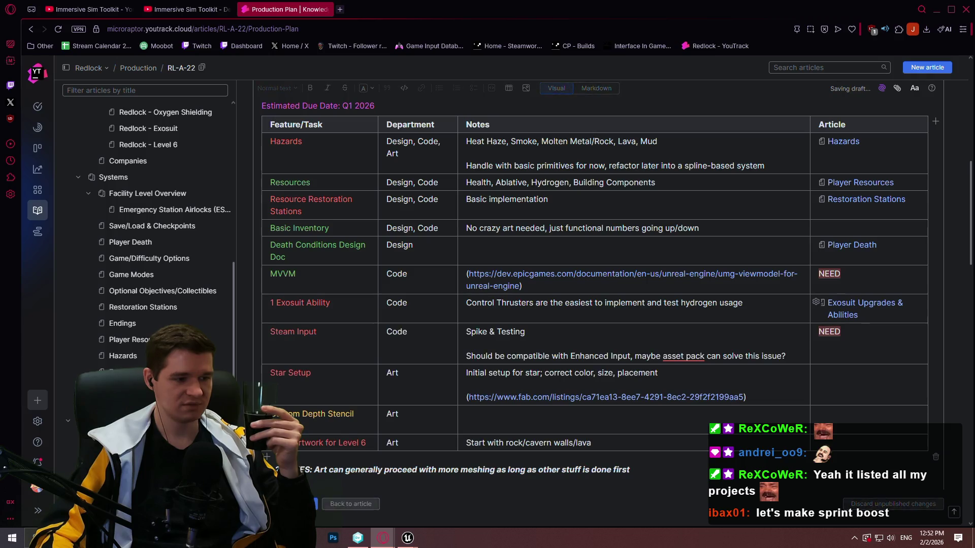
key("alt+Left")
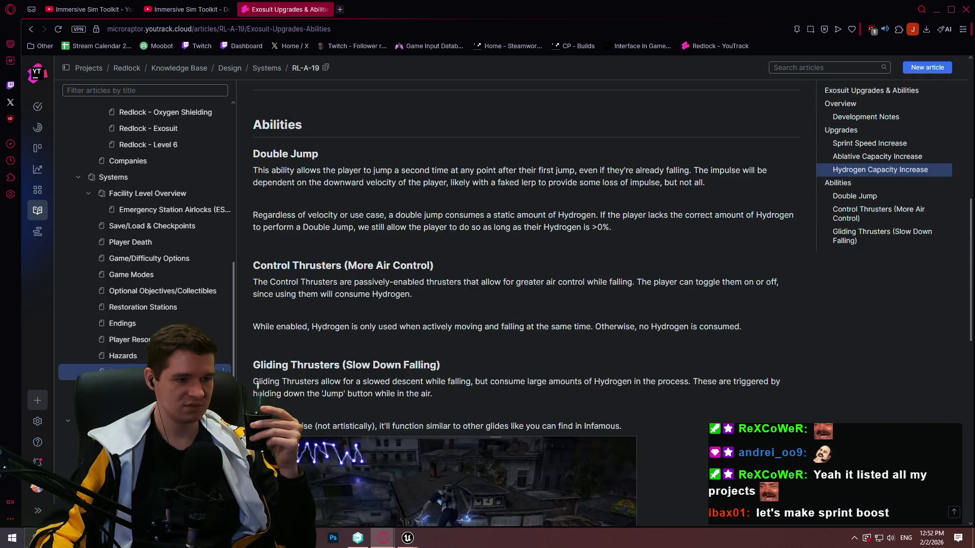
scroll(465, 303, "up", 6)
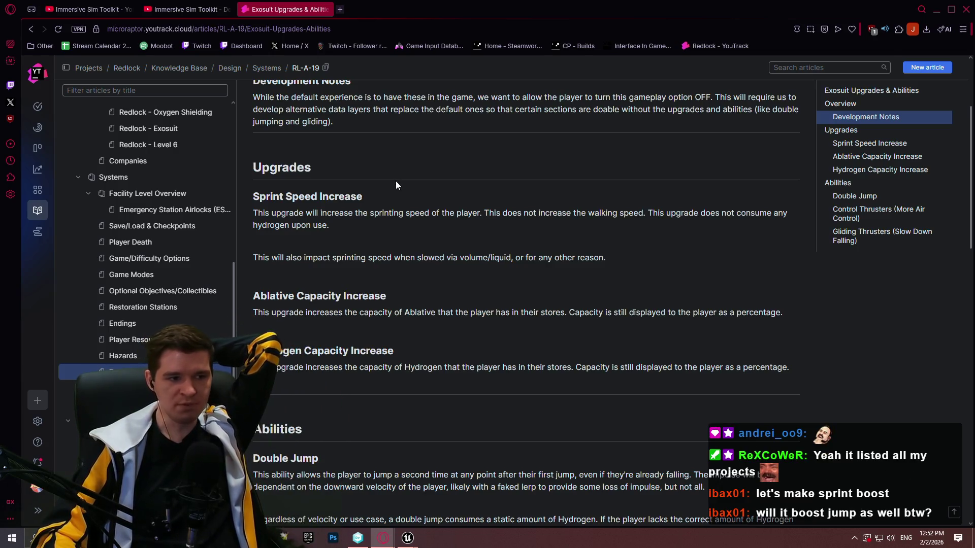
- Scroll through the Upgrades and Abilities sections, highlighting the Double Jump description
scroll(391, 176, "down", 2)
scroll(409, 185, "down", 1)
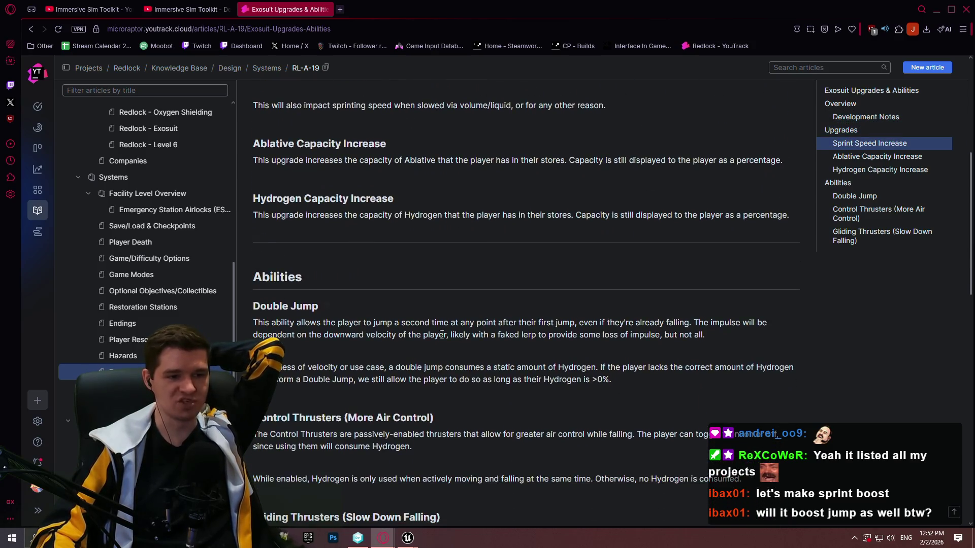
scroll(633, 389, "down", 2)
mouse_move(611, 278)
left_mouse_down()
mouse_move(316, 250)
mouse_move(245, 202)
left_mouse_up()
left_click(702, 278)
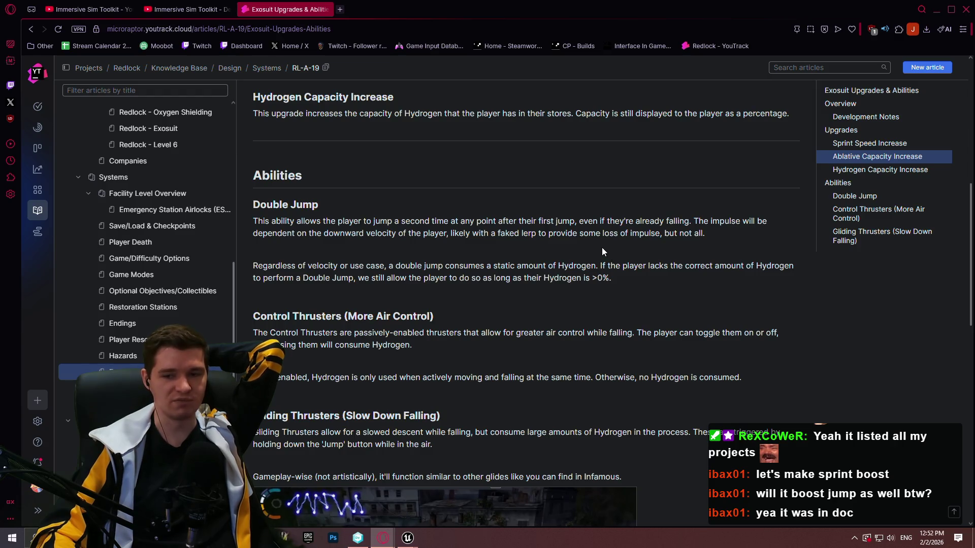
scroll(599, 251, "up", 2)
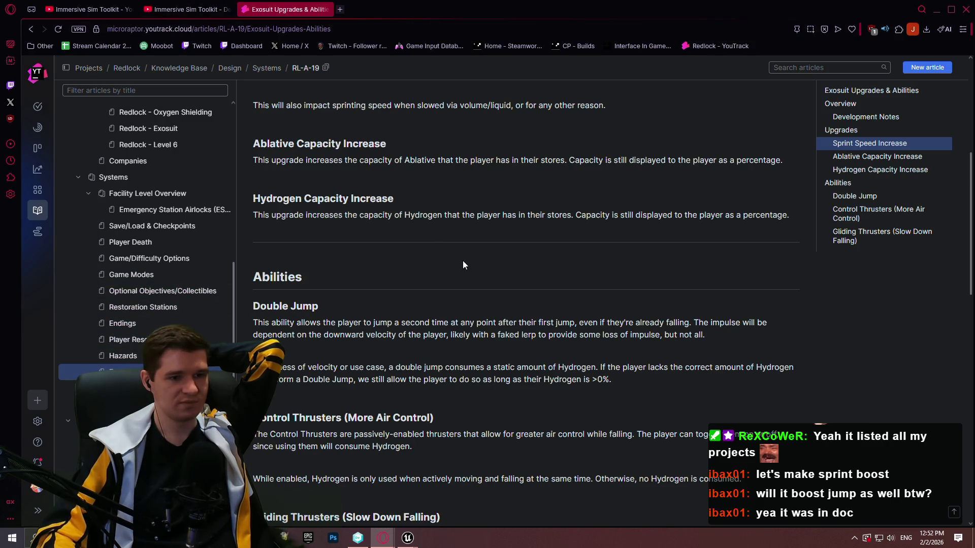
scroll(463, 261, "up", 5)
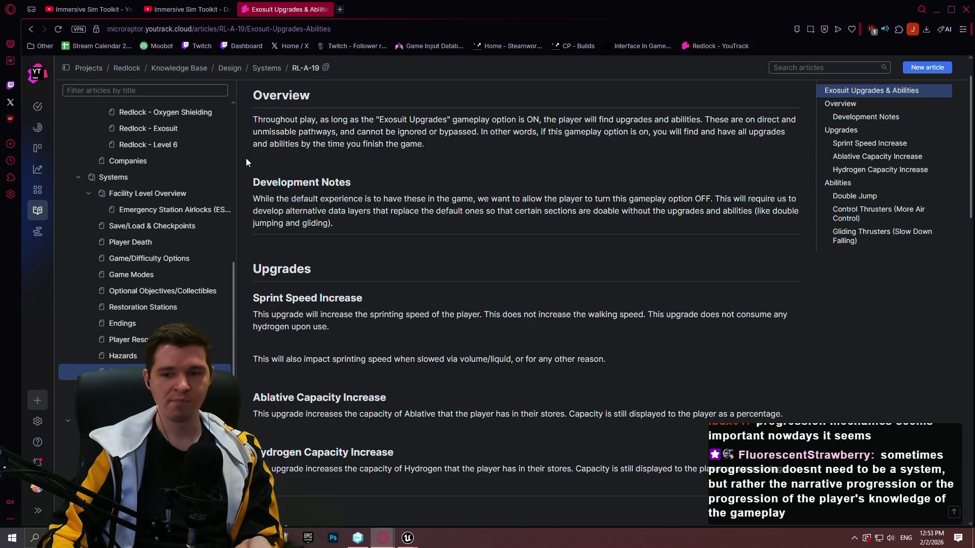
mouse_move(230, 166)
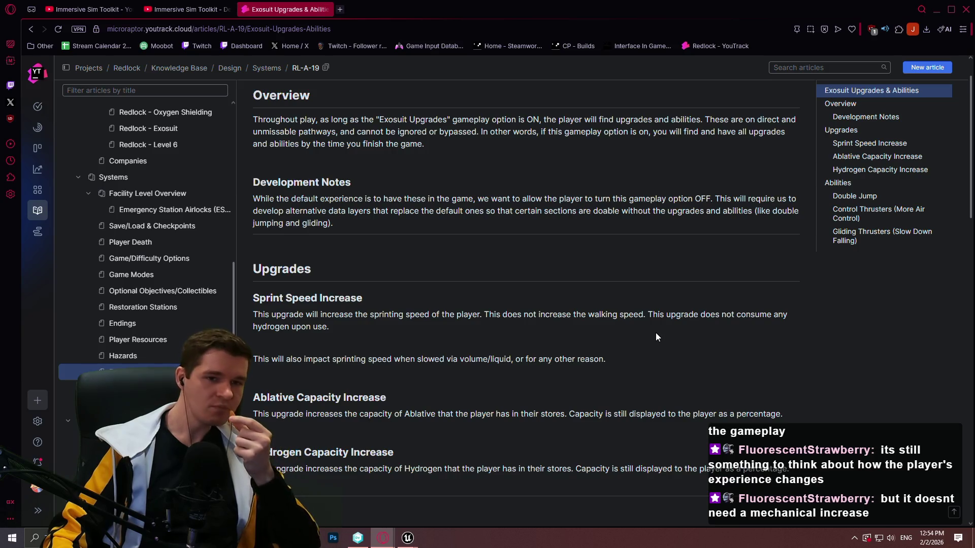
scroll(698, 292, "up", 2)
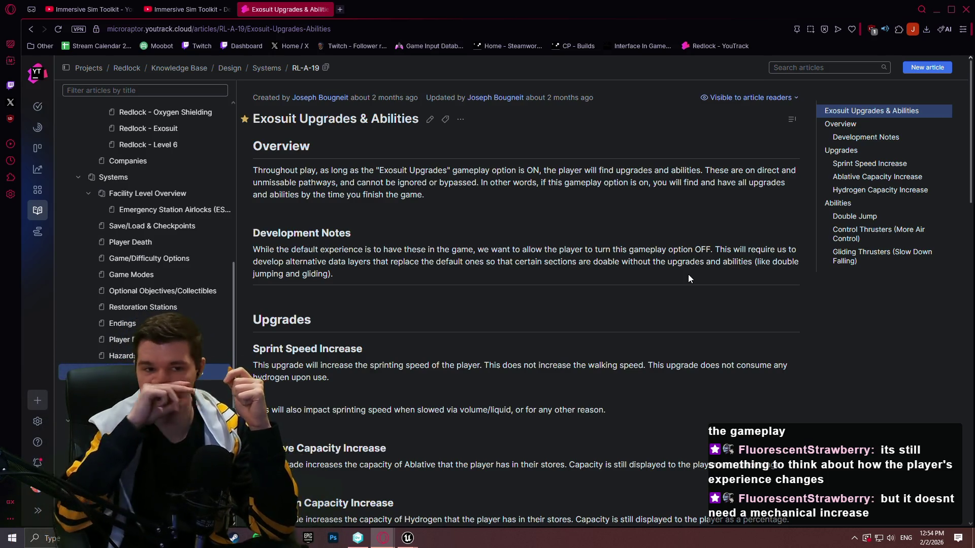
scroll(570, 274, "down", 10)
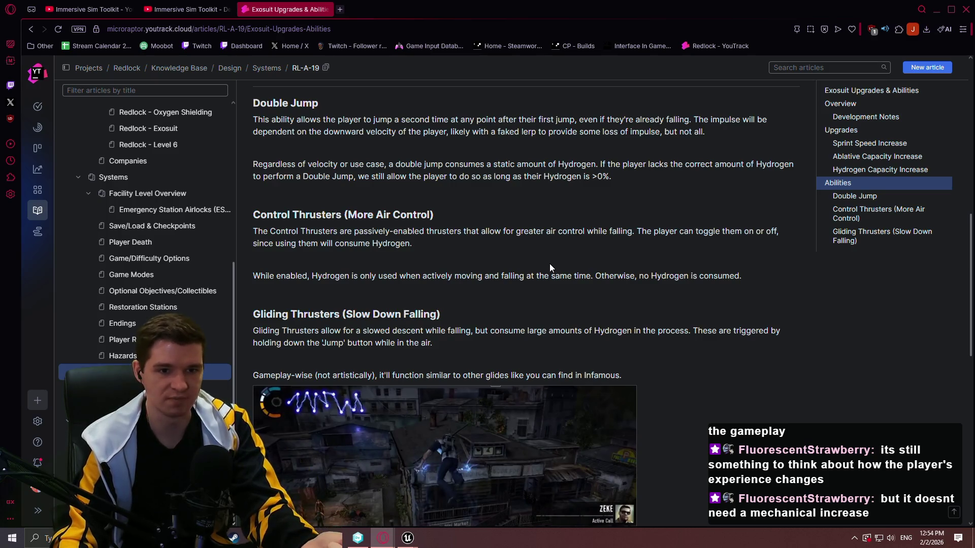
scroll(548, 263, "up", 5)
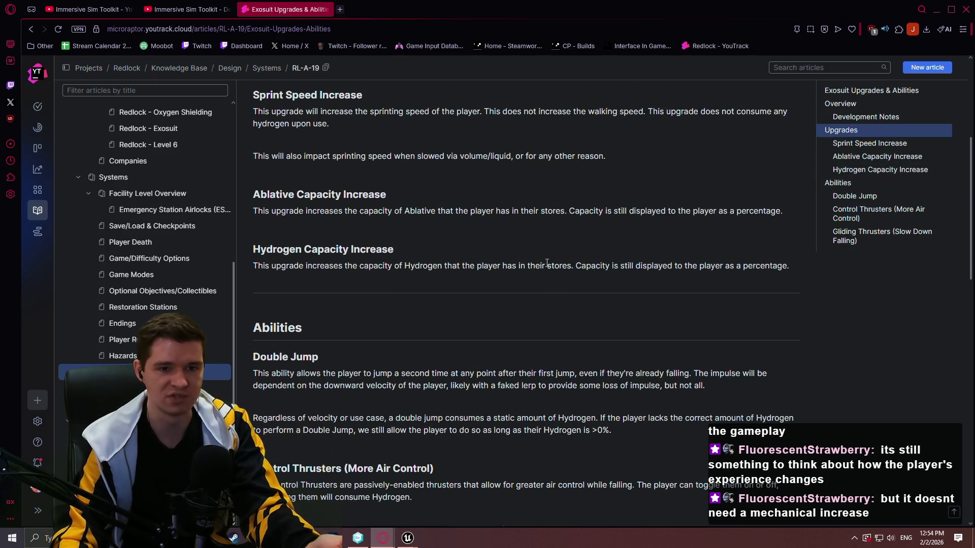
scroll(559, 233, "down", 2)
scroll(559, 231, "up", 2)
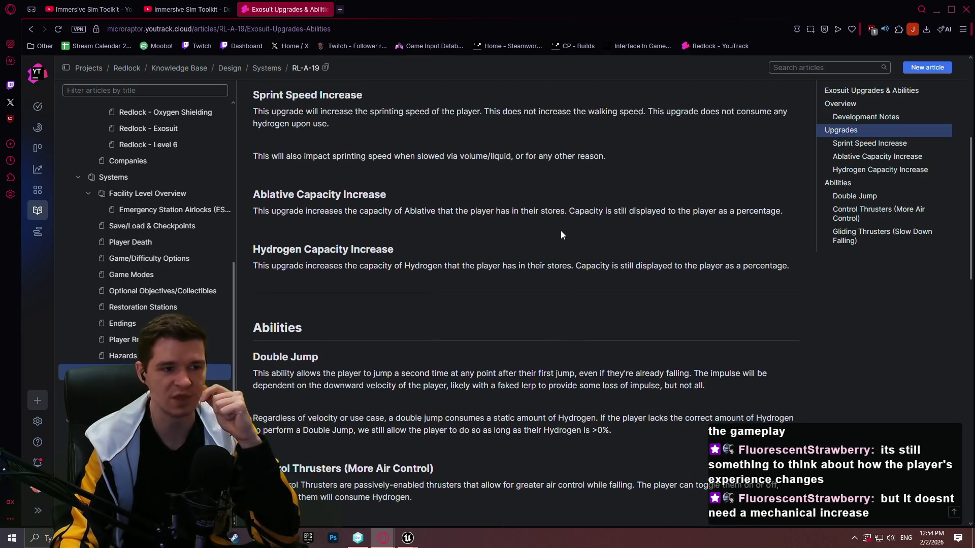
scroll(561, 235, "up", 3)
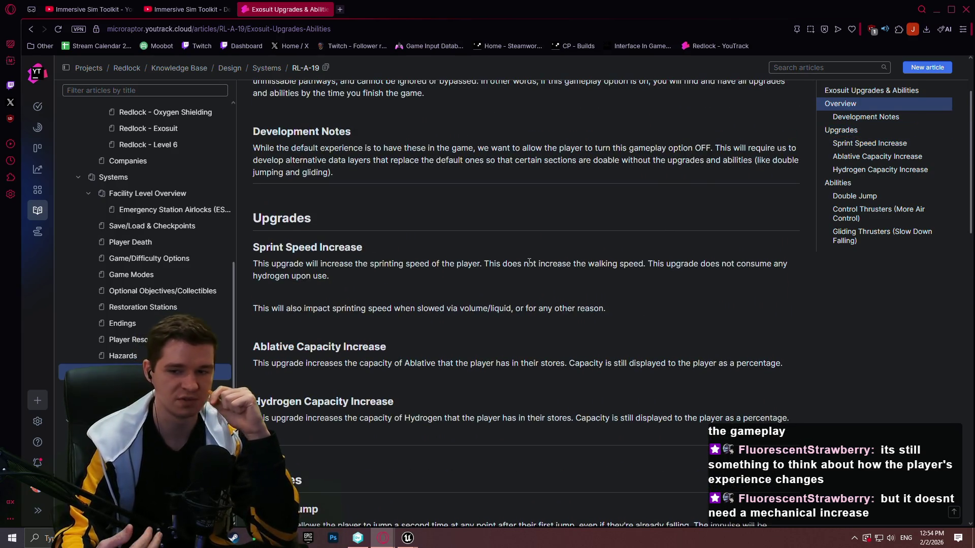
scroll(444, 265, "down", 3)
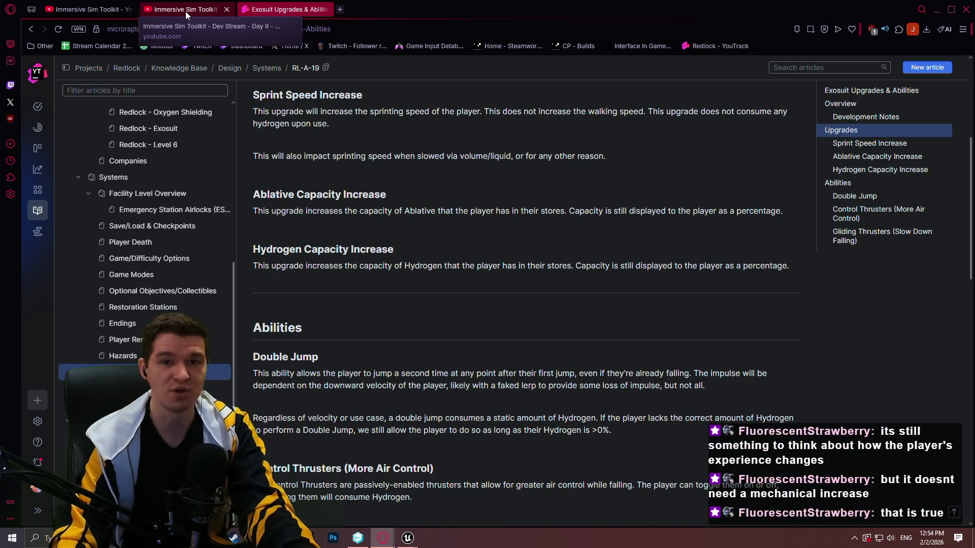
scroll(502, 264, "down", 2)
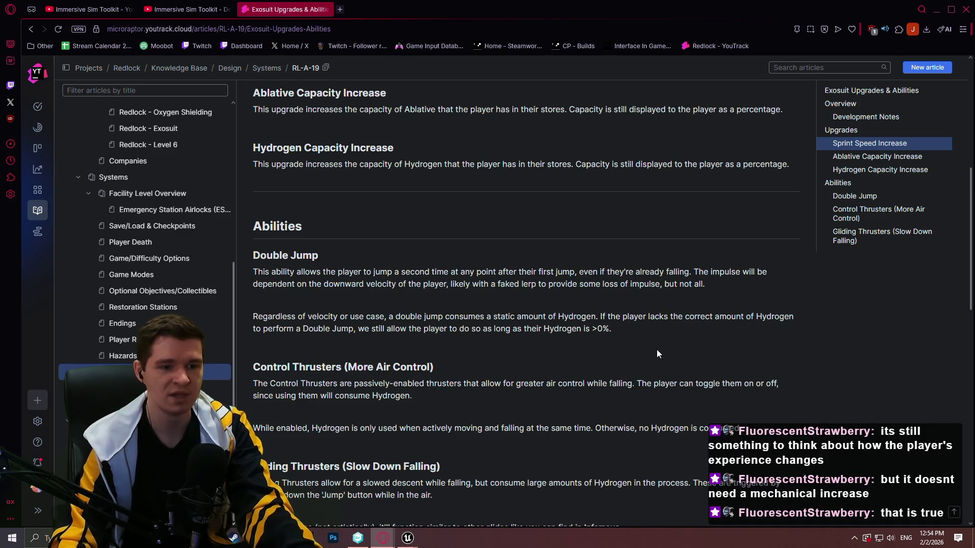
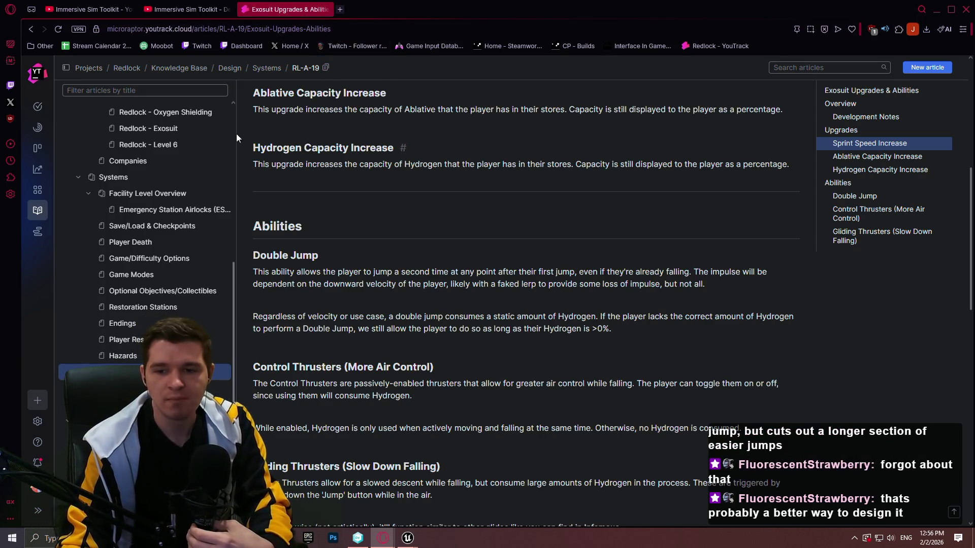
- Open the Player Resources article from the knowledge base sidebar
scroll(394, 187, "down", 5)
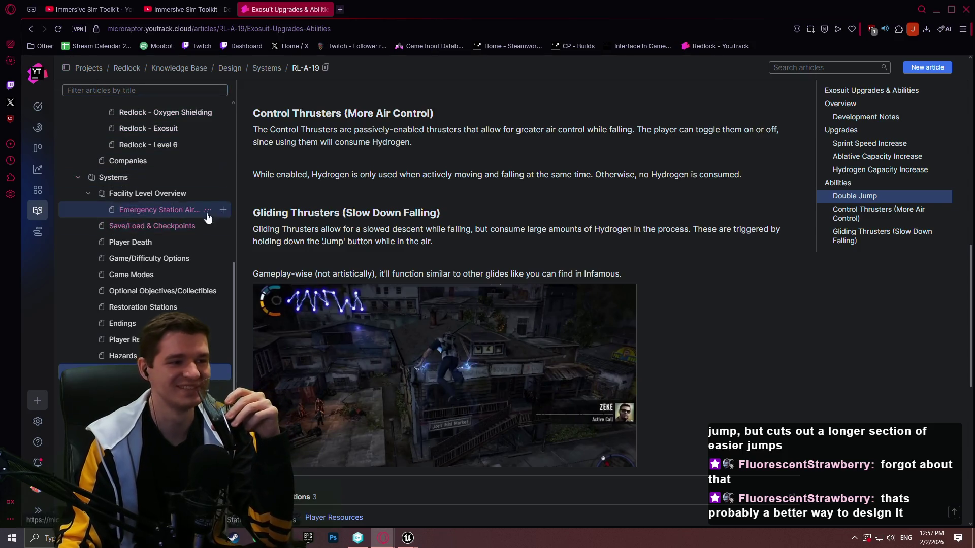
scroll(202, 284, "down", 2)
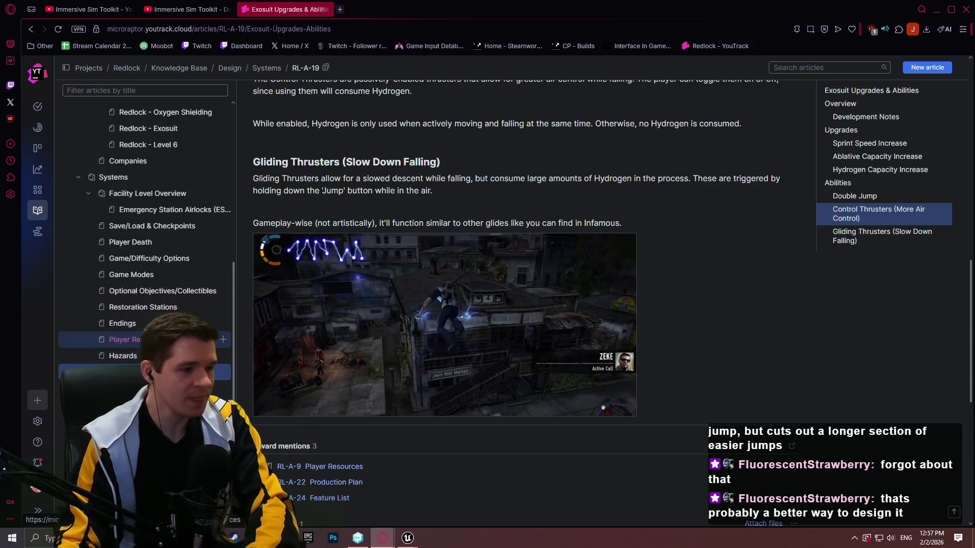
left_click(117, 340)
- Open the Redlock - Batsū & Flares lore article, then a new empty browser tab
scroll(85, 188, "up", 3)
scroll(85, 187, "up", 3)
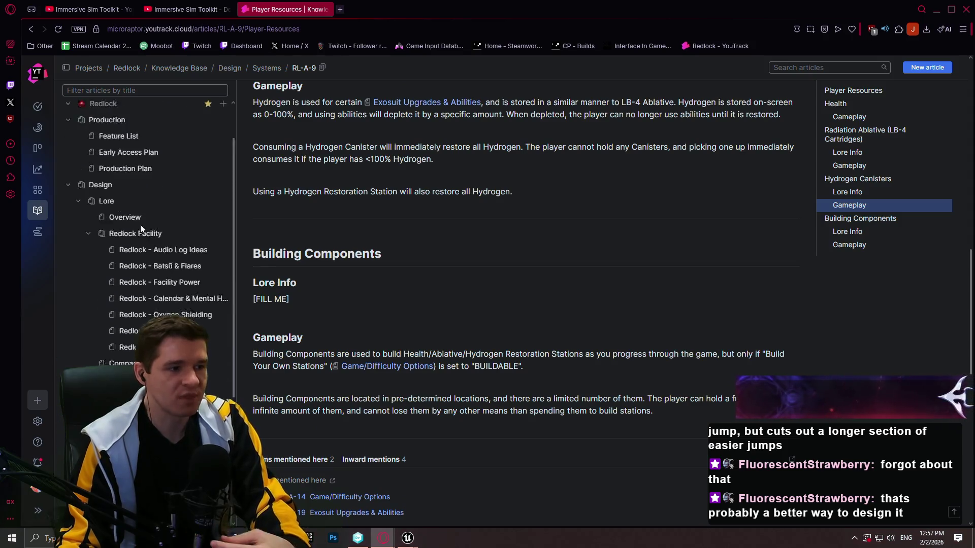
left_click(132, 317)
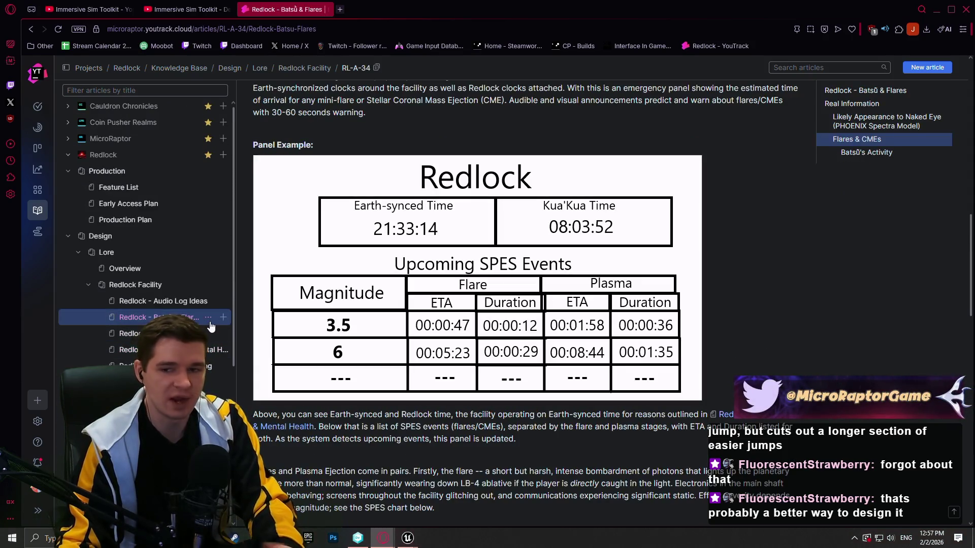
left_click(340, 10)
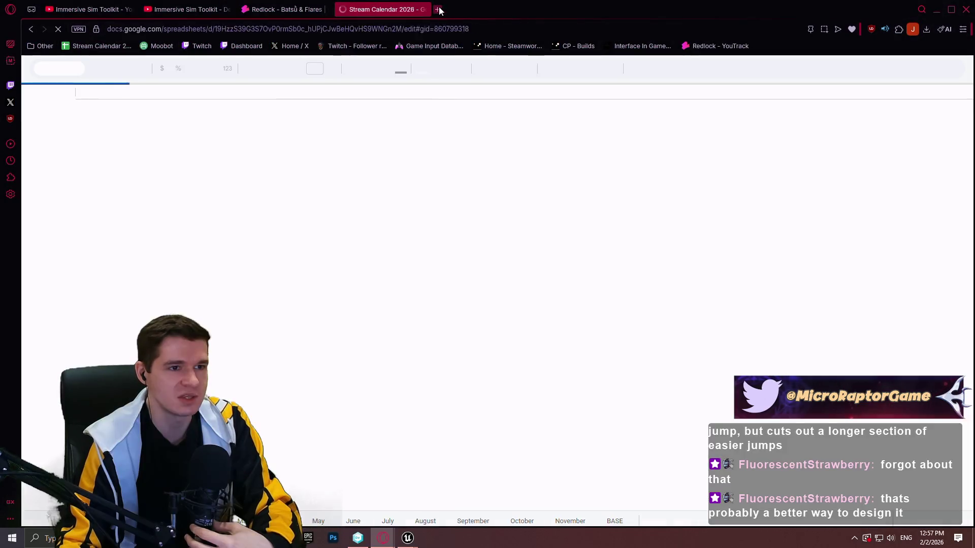
left_click(437, 10)
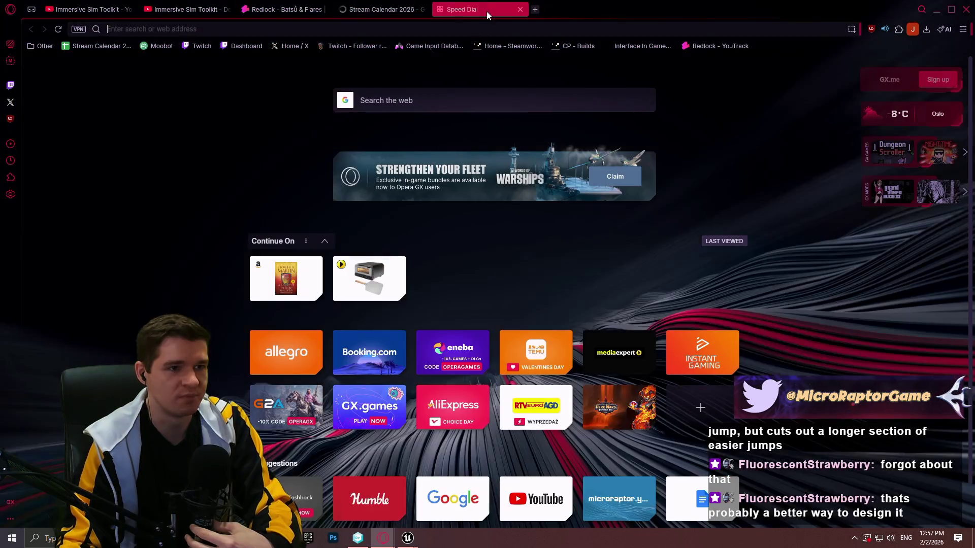
key("ctrl+w")
scroll(308, 273, "down", 5)
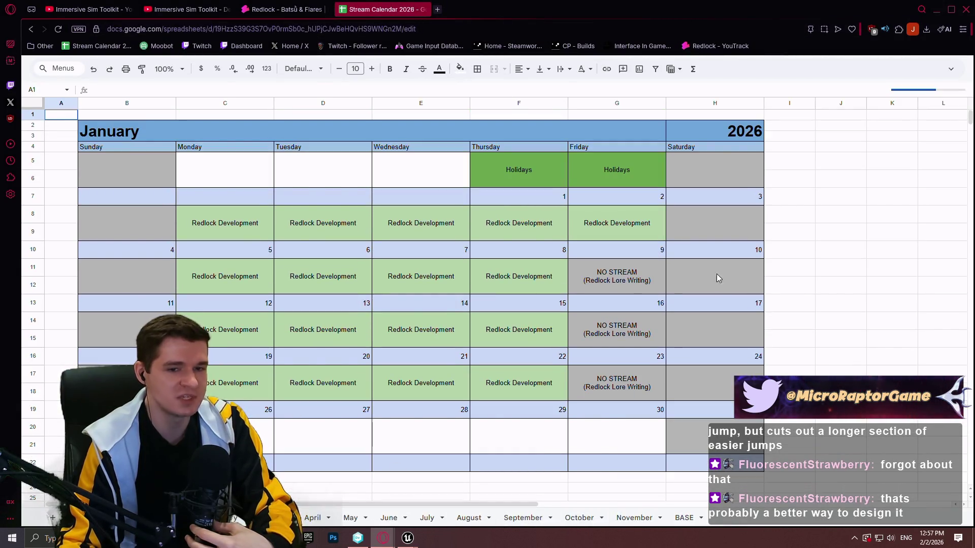
left_click(427, 9)
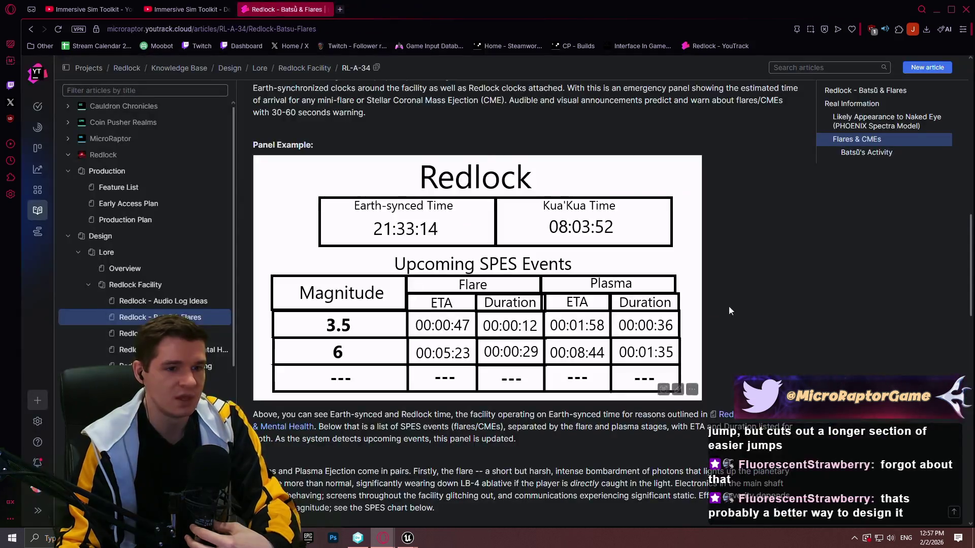
scroll(746, 263, "up", 9)
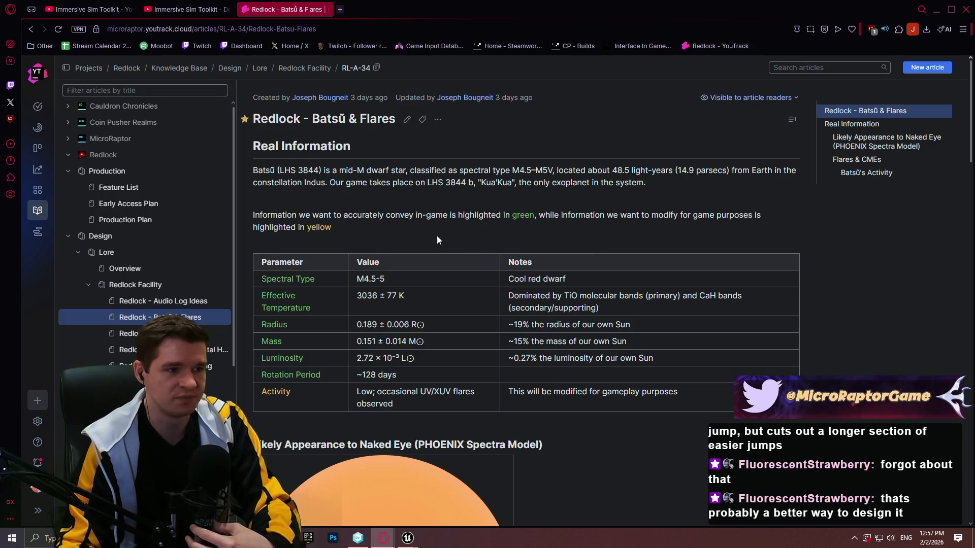
scroll(382, 224, "down", 4)
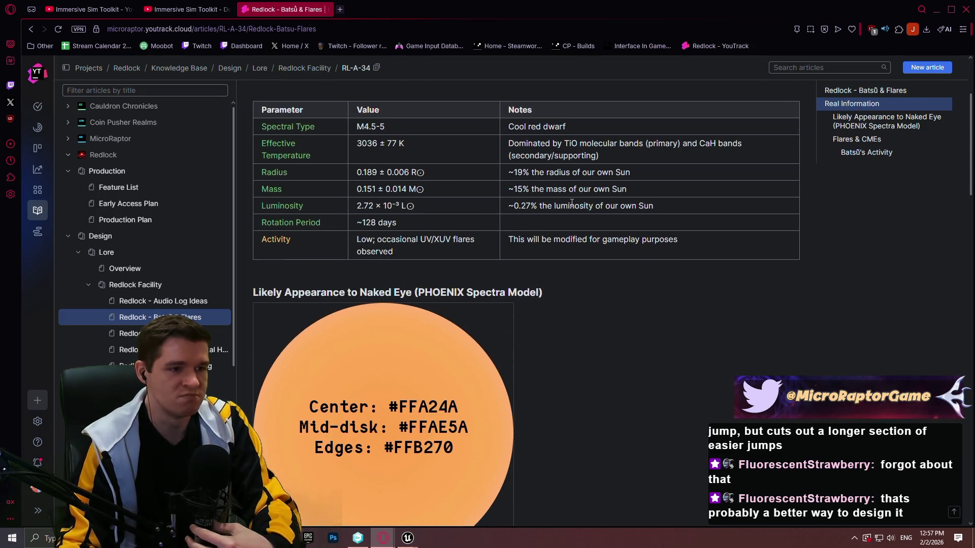
scroll(554, 242, "up", 3)
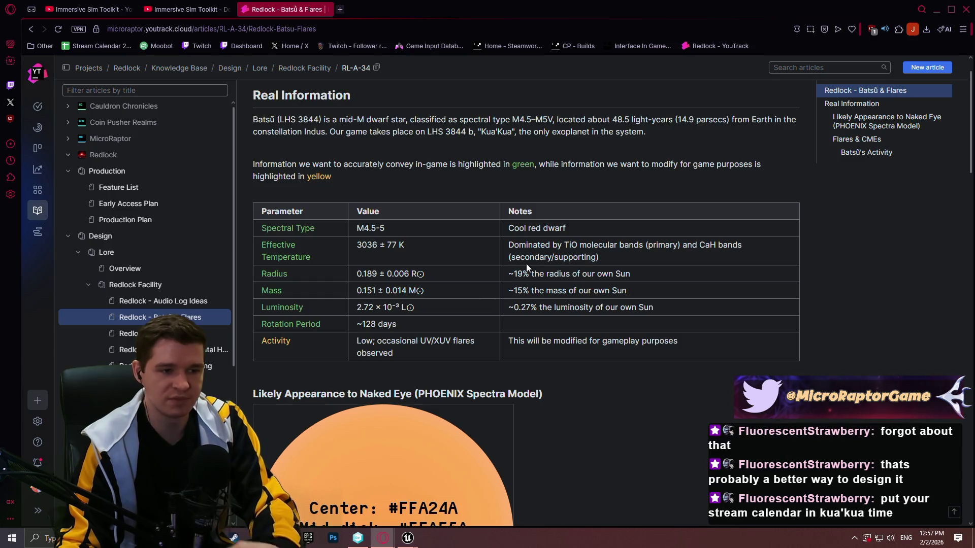
scroll(507, 267, "down", 2)
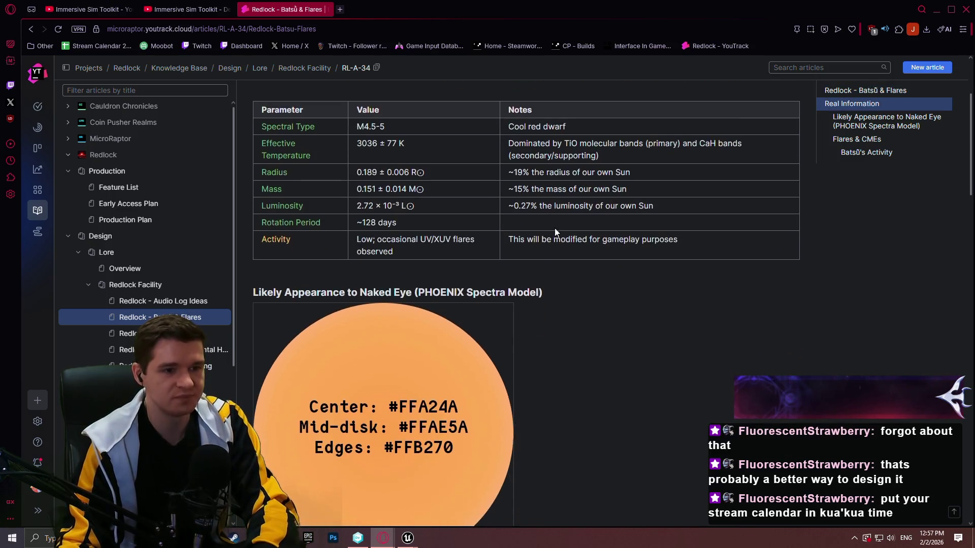
scroll(594, 241, "down", 2)
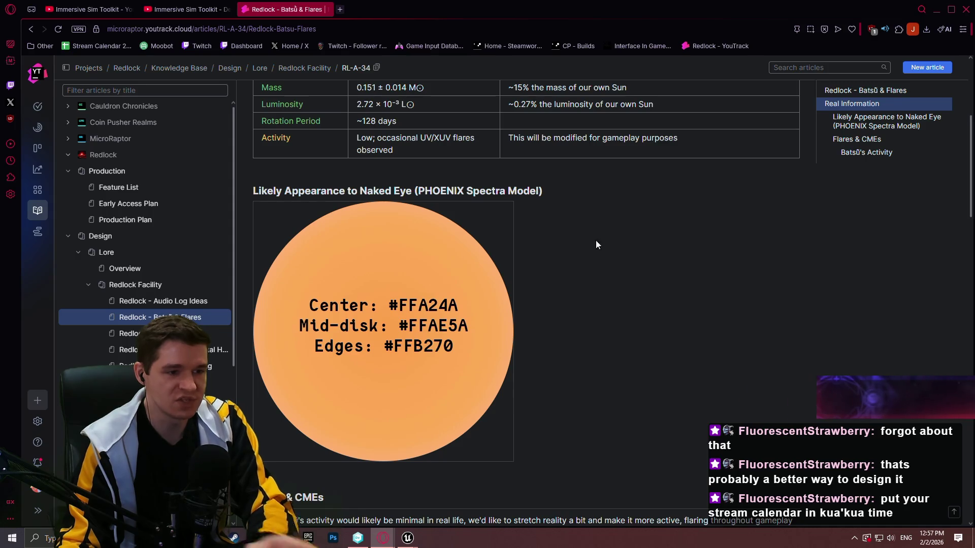
scroll(584, 249, "down", 1)
scroll(794, 210, "down", 8)
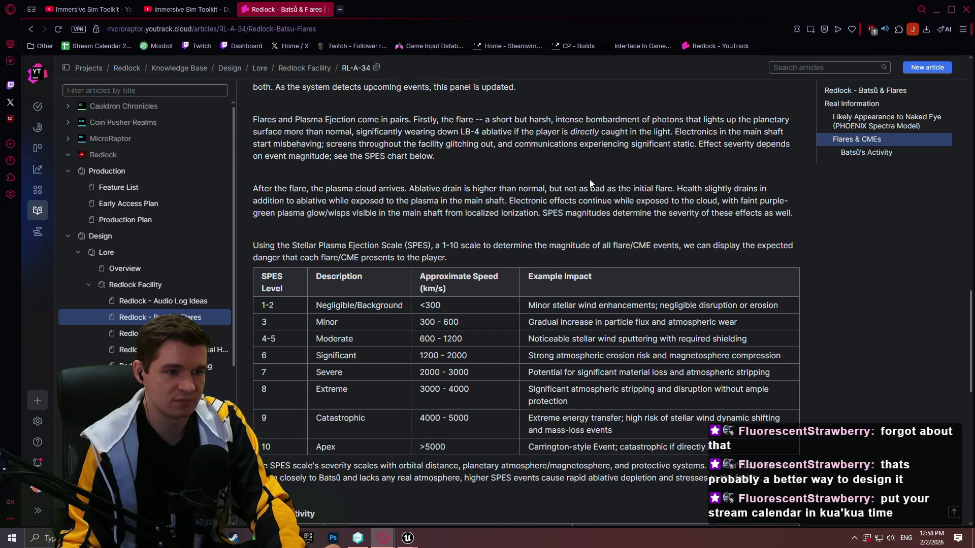
scroll(758, 218, "up", 7)
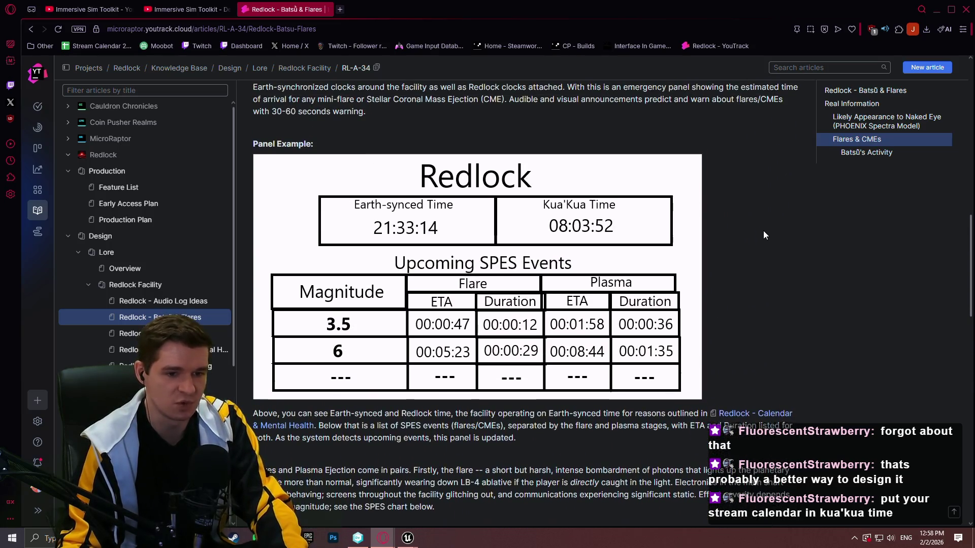
scroll(767, 226, "down", 3)
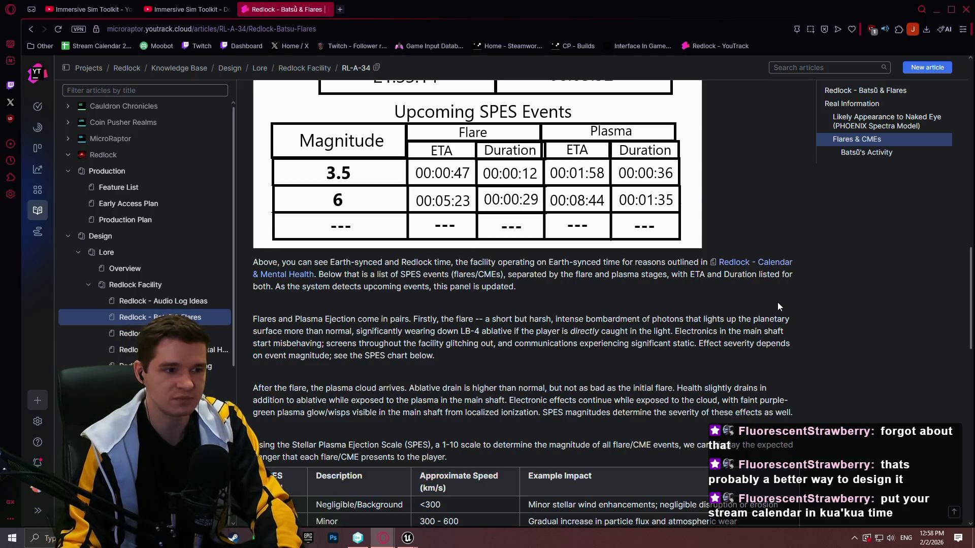
scroll(777, 302, "down", 3)
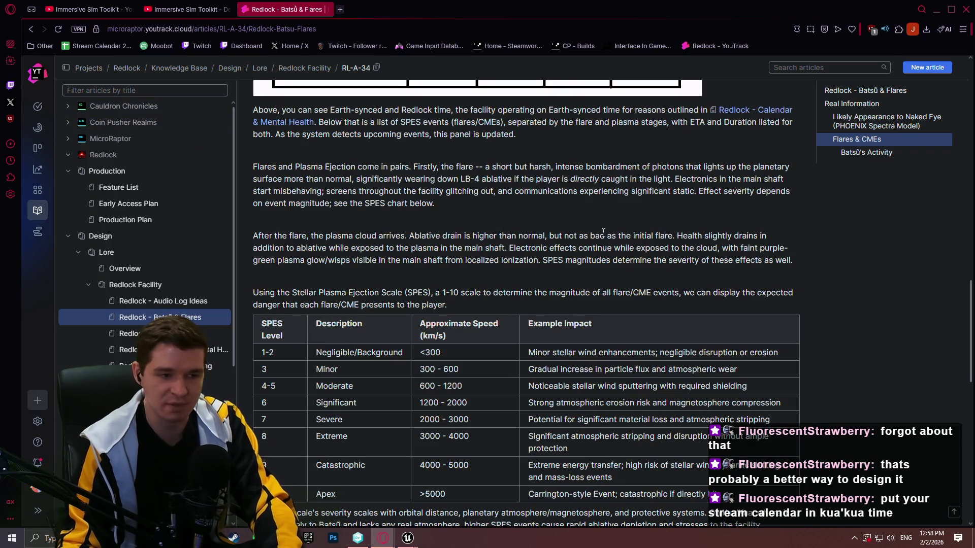
scroll(771, 241, "up", 4)
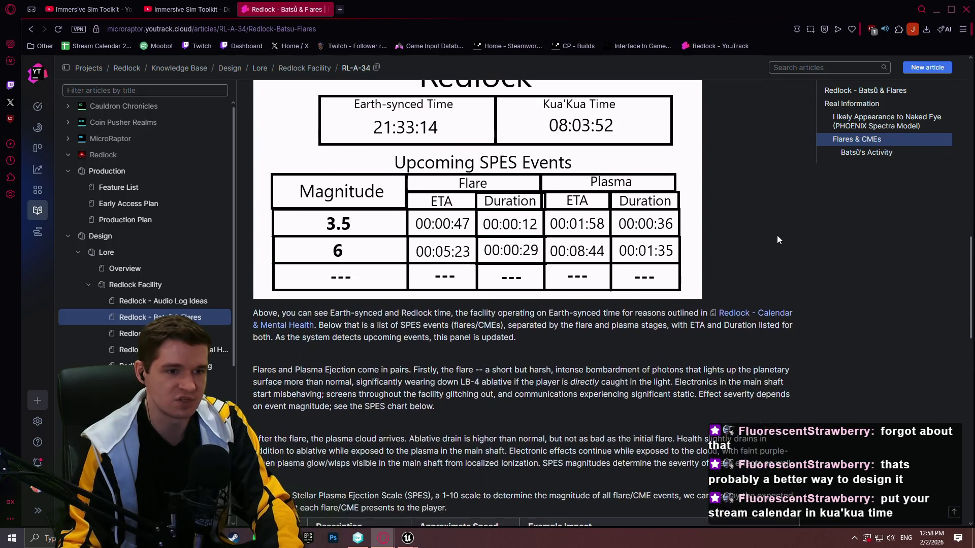
scroll(833, 331, "down", 2)
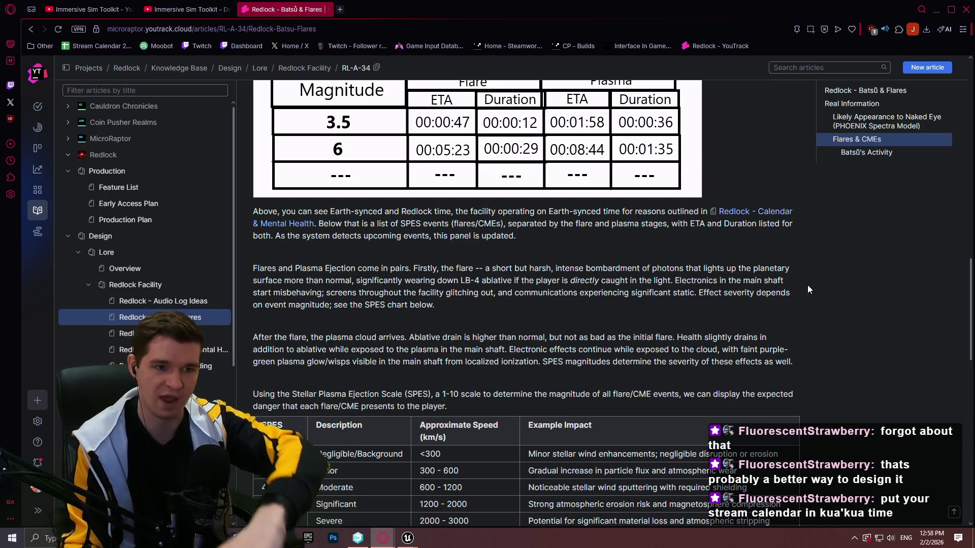
scroll(486, 285, "up", 2)
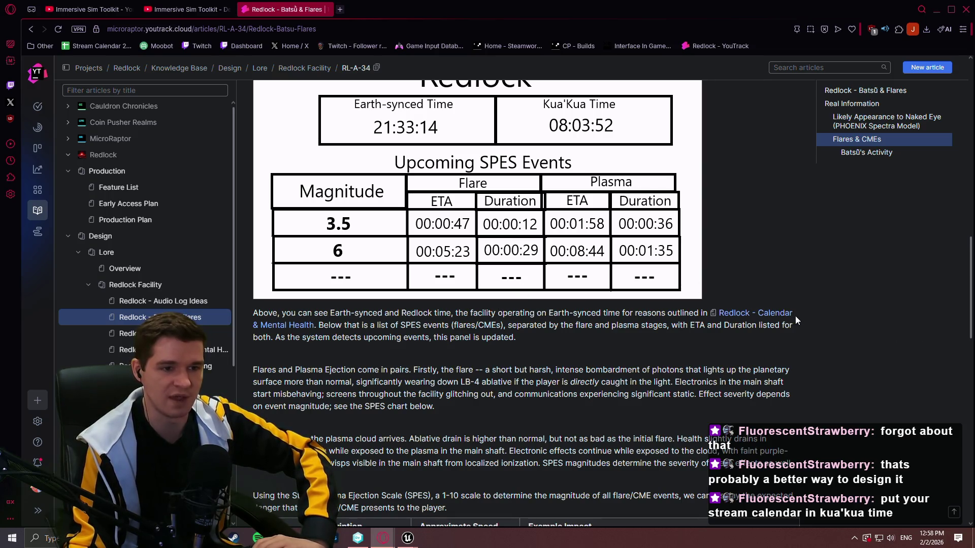
scroll(854, 305, "down", 2)
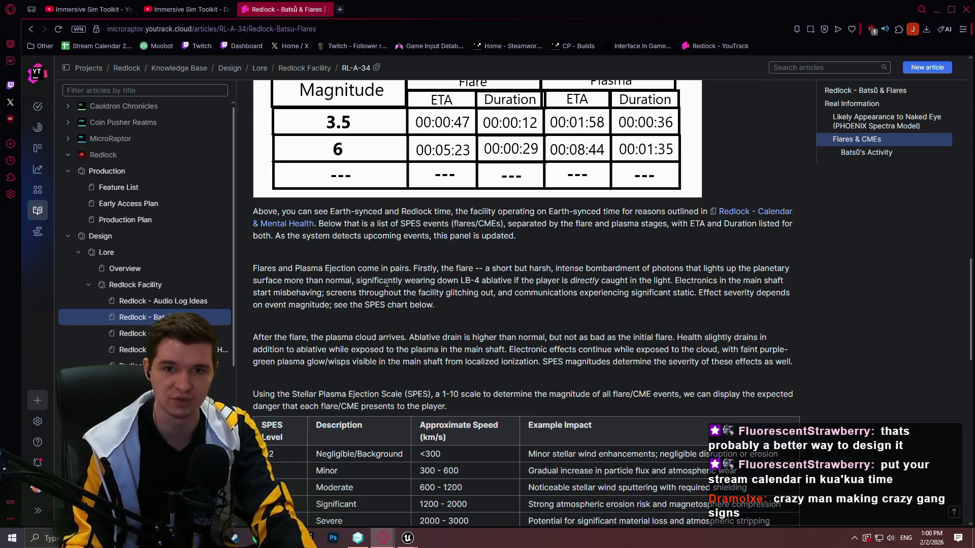
scroll(178, 108, "down", 1)
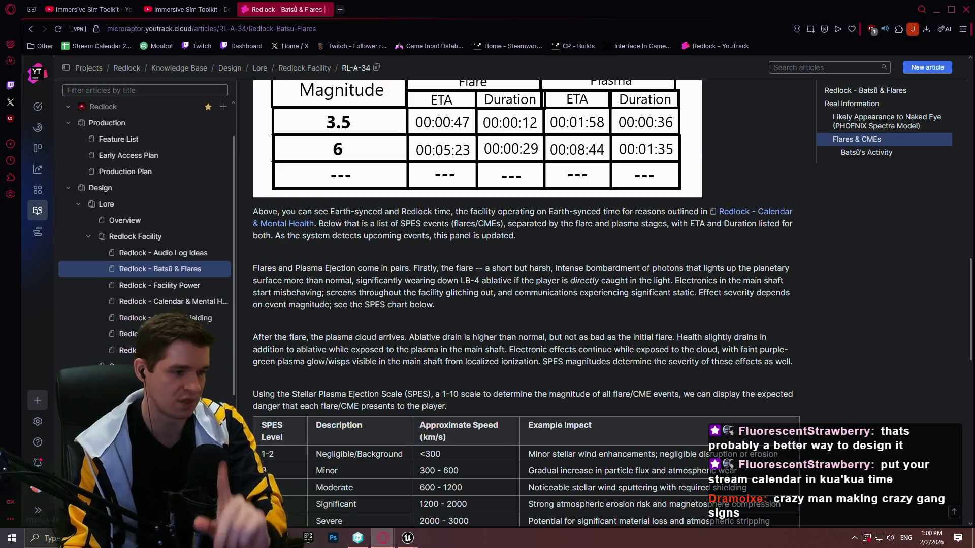
scroll(152, 228, "down", 3)
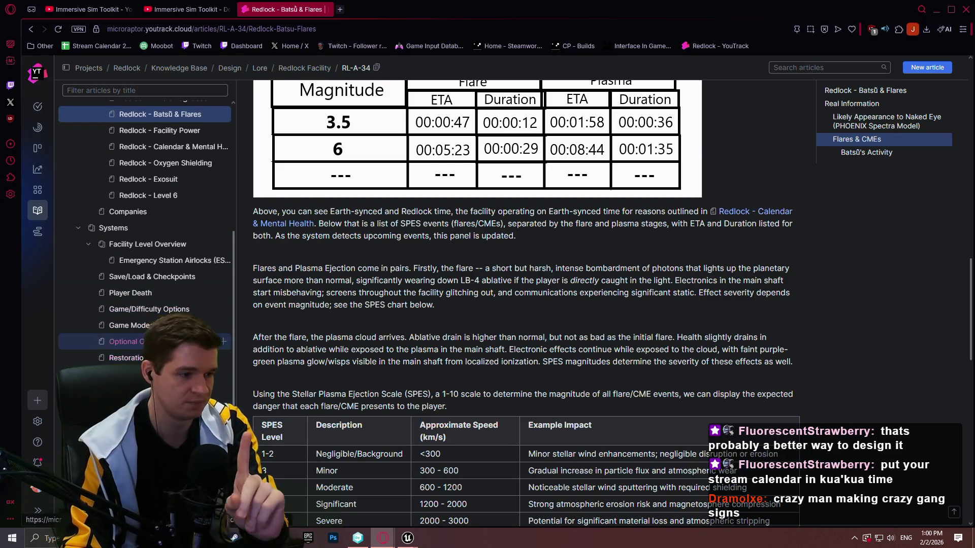
left_click(163, 245)
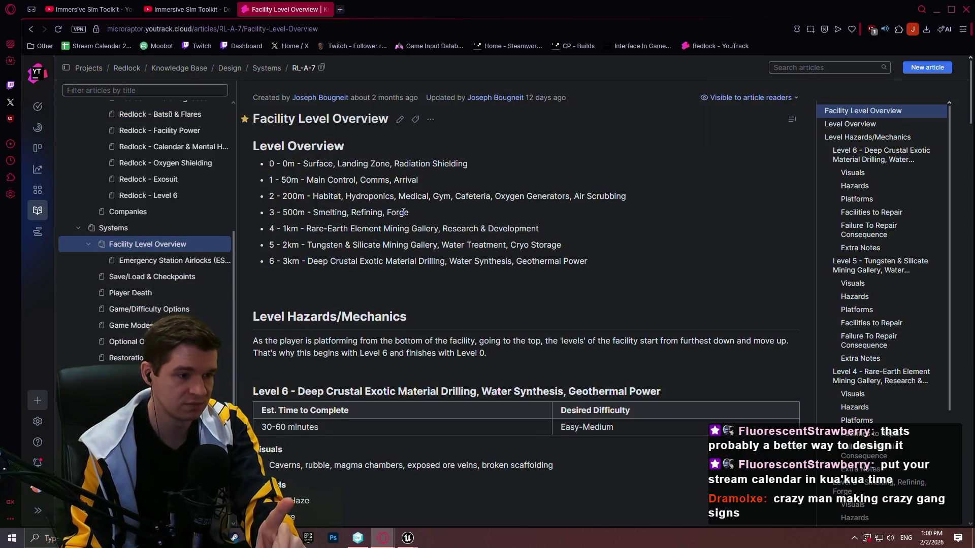
- Read through the Facility Level Overview levels, then go to the Redlock - Batsū & Flares article
scroll(403, 213, "down", 20)
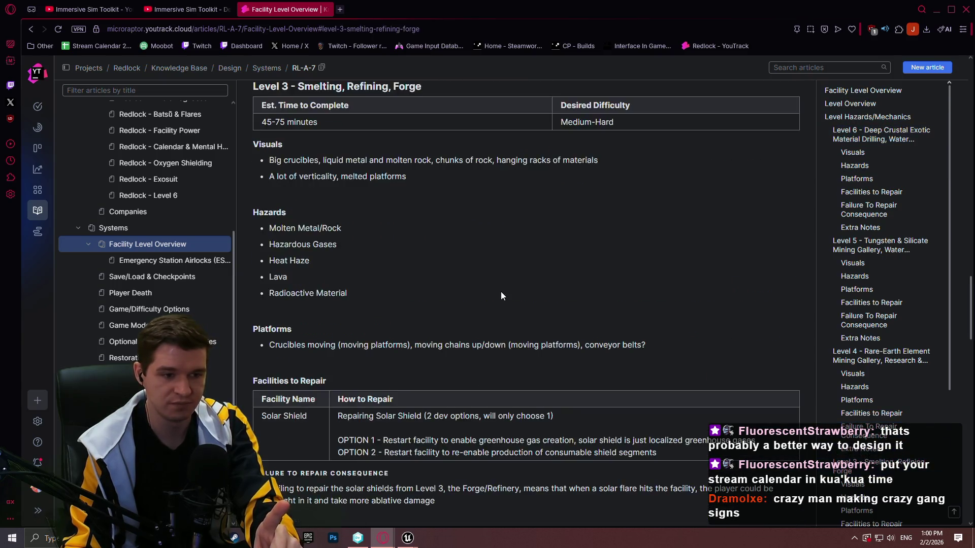
scroll(501, 296, "down", 5)
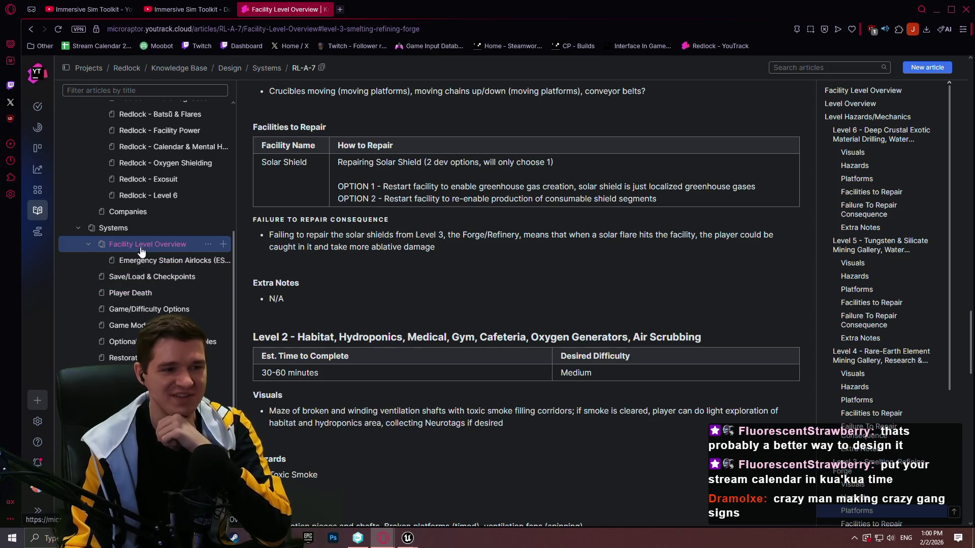
scroll(151, 227, "up", 3)
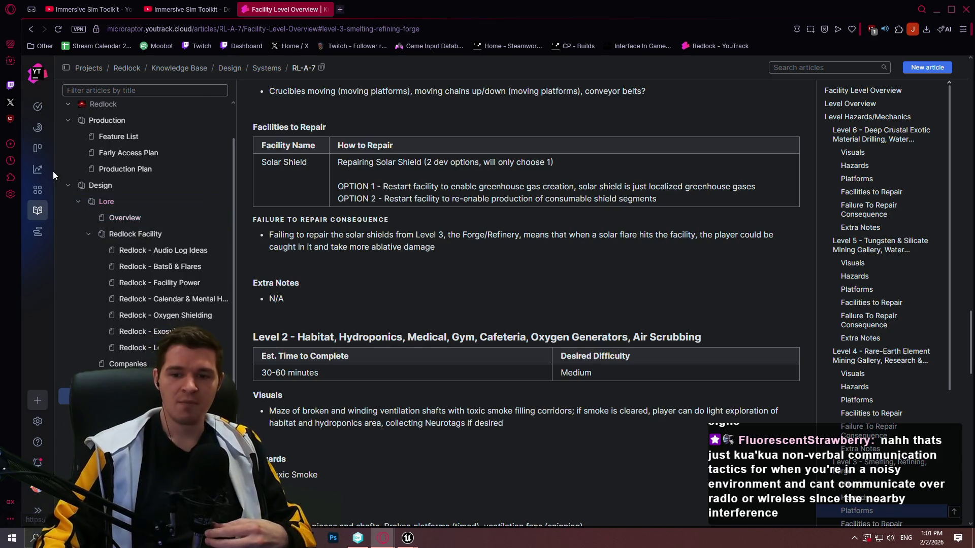
scroll(649, 400, "down", 6)
scroll(594, 294, "up", 3)
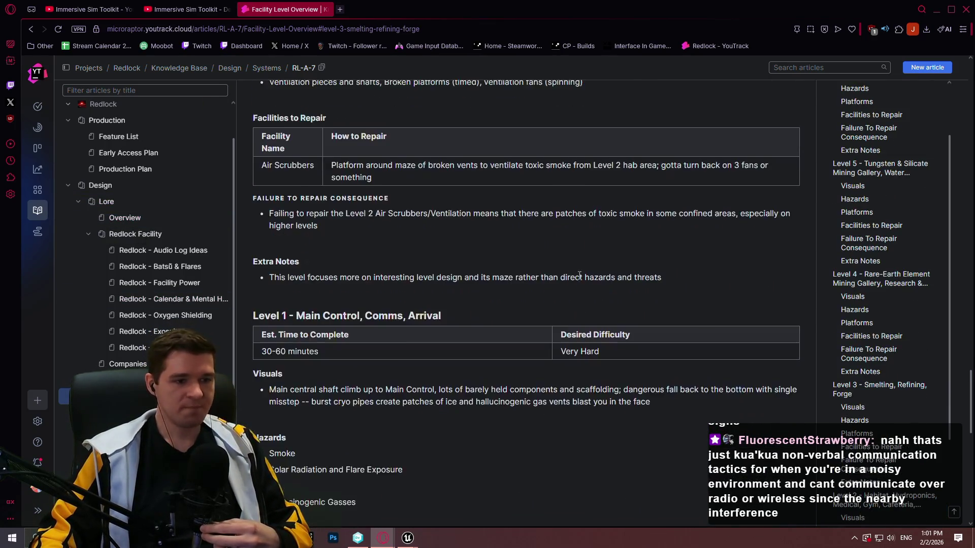
scroll(477, 345, "up", 14)
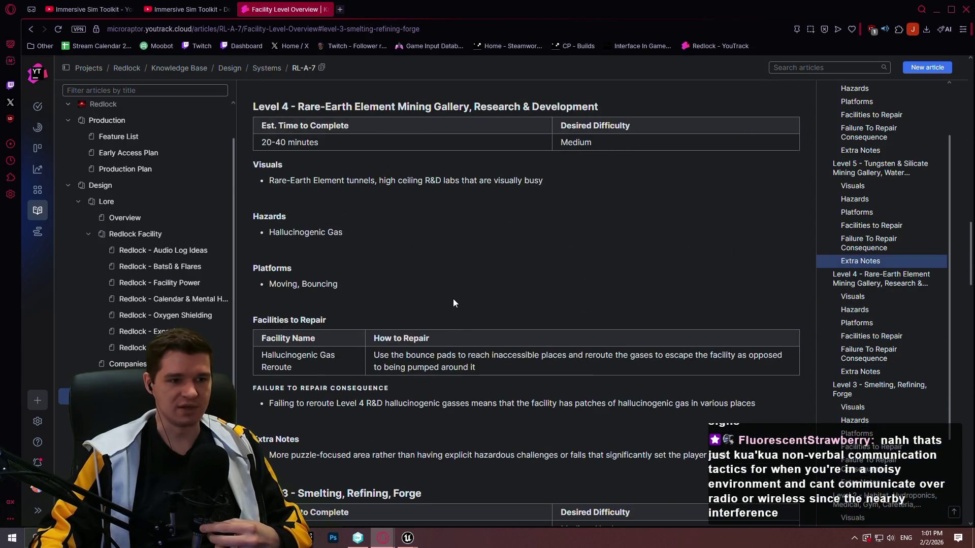
scroll(548, 230, "up", 4)
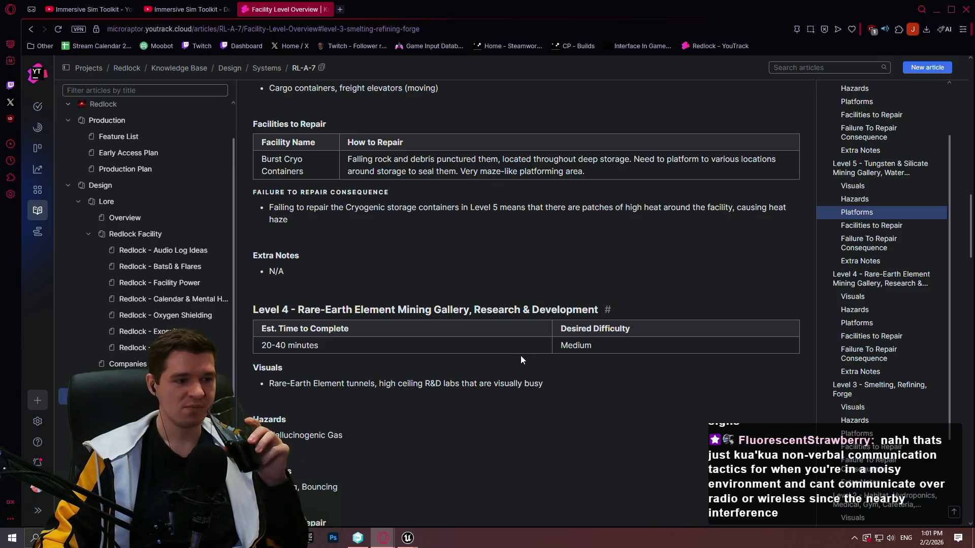
scroll(521, 360, "down", 7)
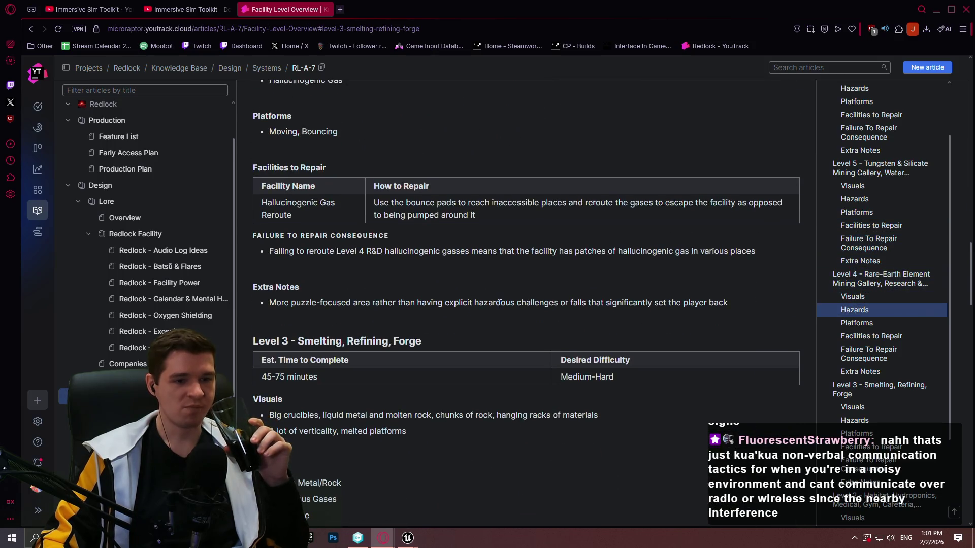
left_click(130, 265)
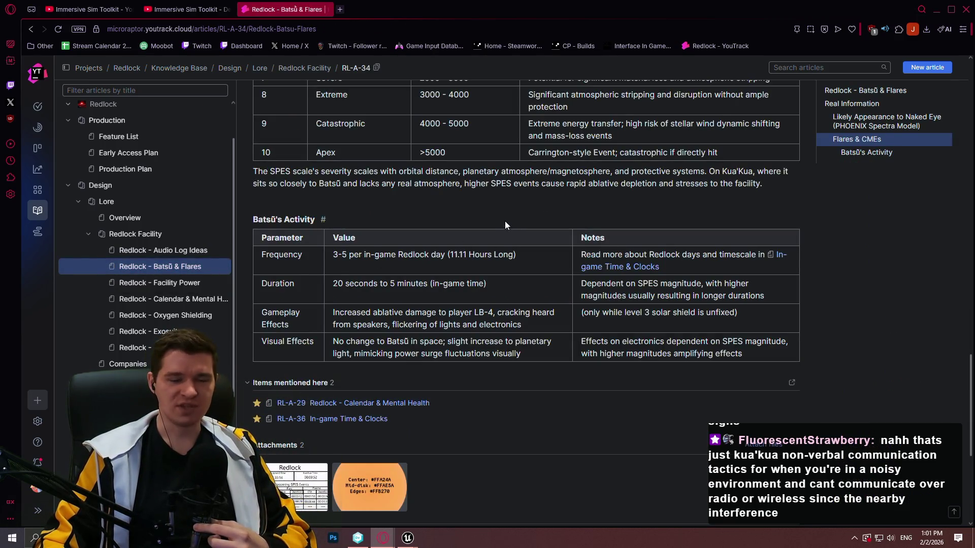
- Read through the Batsū & Flares article and close the ImmersiveSim Unreal Editor window
scroll(542, 238, "up", 8)
scroll(542, 232, "up", 10)
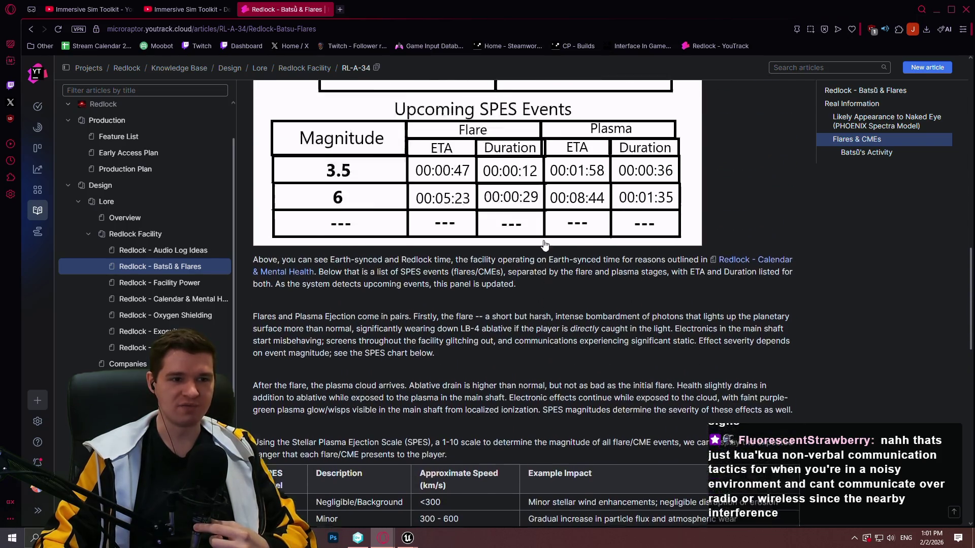
scroll(558, 254, "up", 7)
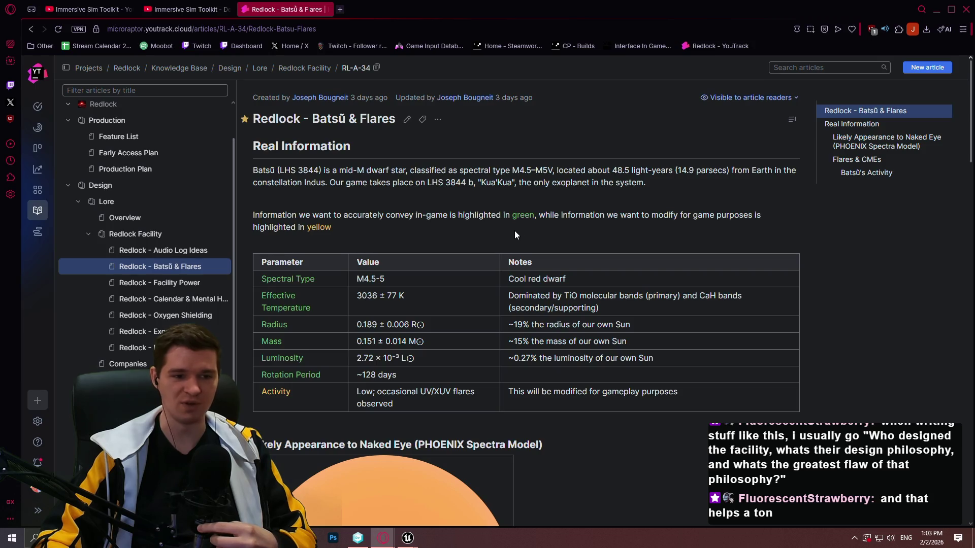
scroll(511, 233, "down", 5)
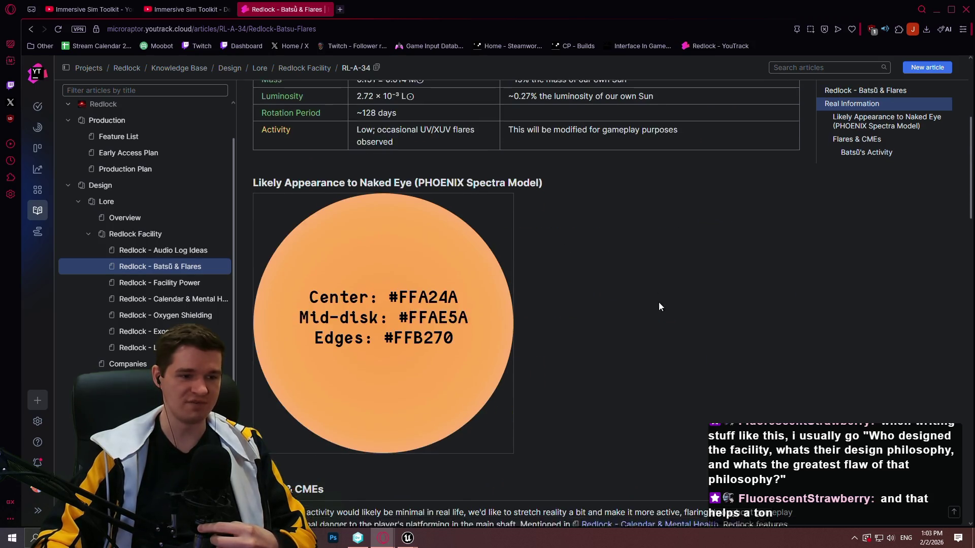
scroll(659, 307, "down", 10)
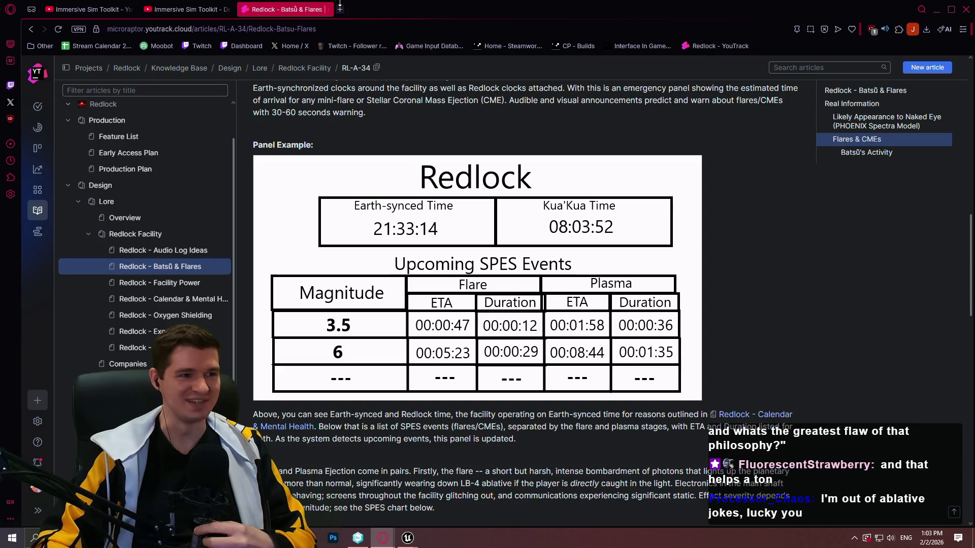
scroll(264, 203, "down", 2)
scroll(204, 284, "down", 4)
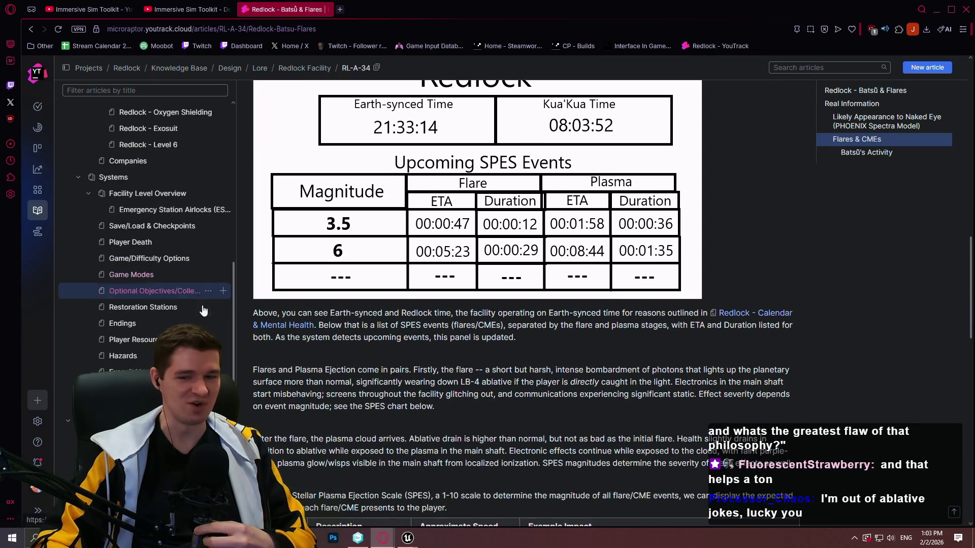
scroll(203, 311, "up", 5)
scroll(203, 311, "down", 5)
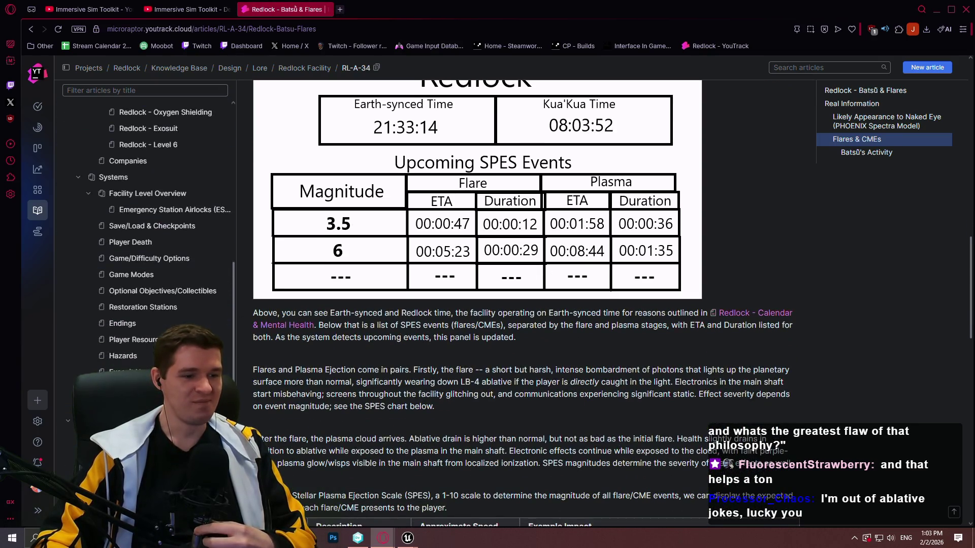
mouse_move(408, 538)
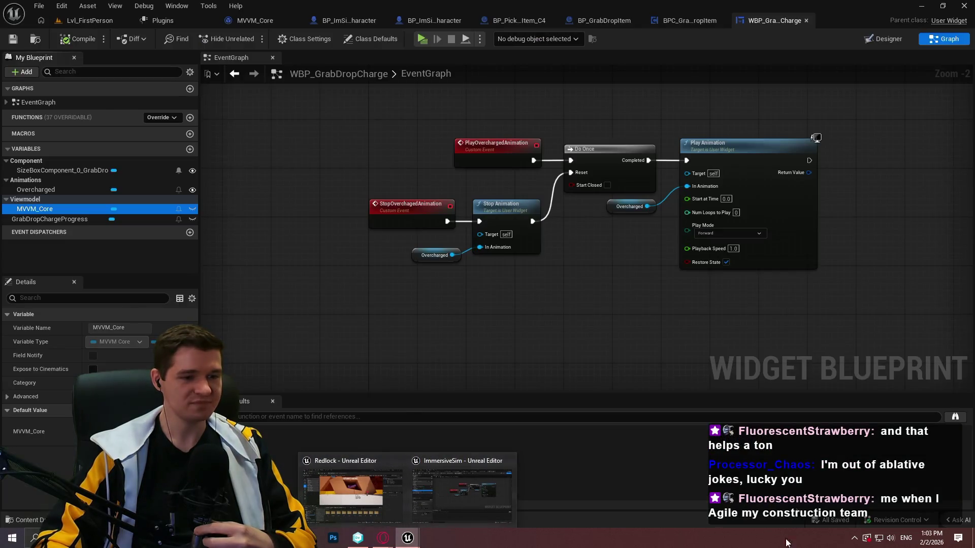
left_click(506, 461)
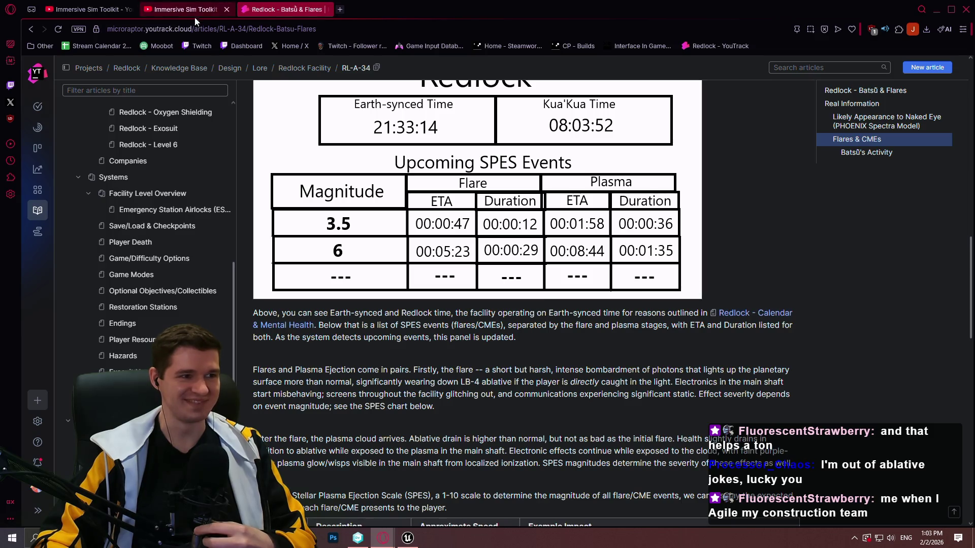
- Close both Immersive Sim Toolkit tabs and go to the Production Plan article
left_click(131, 9)
left_click(131, 9)
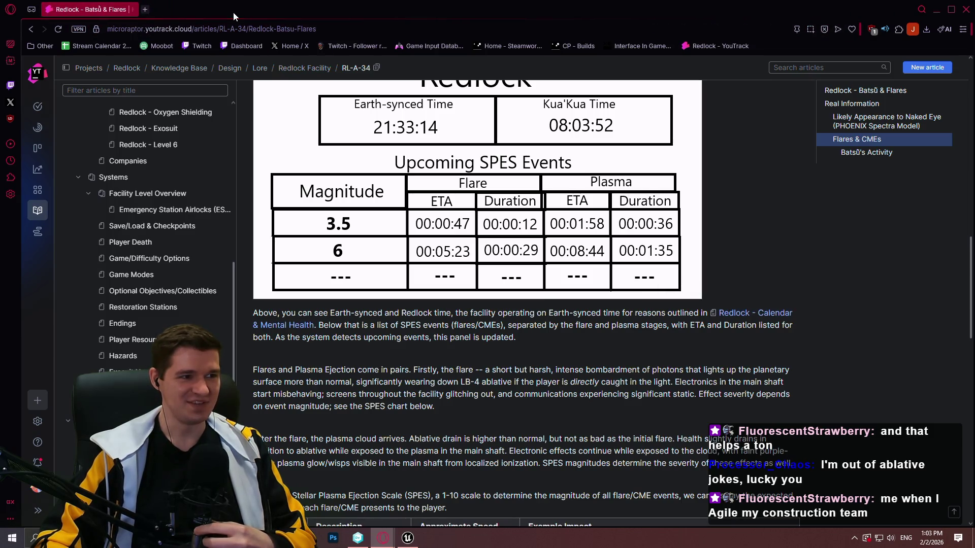
scroll(897, 327, "up", 15)
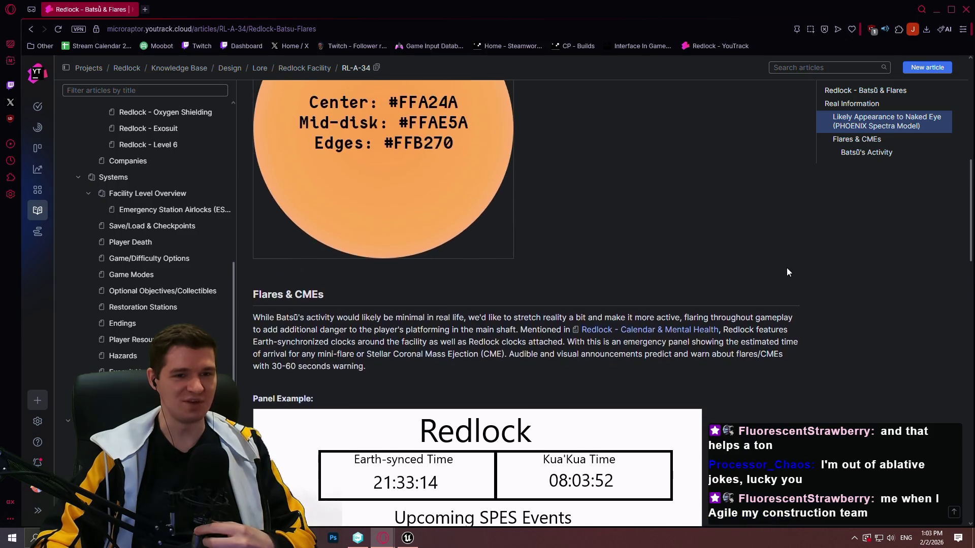
scroll(701, 251, "up", 2)
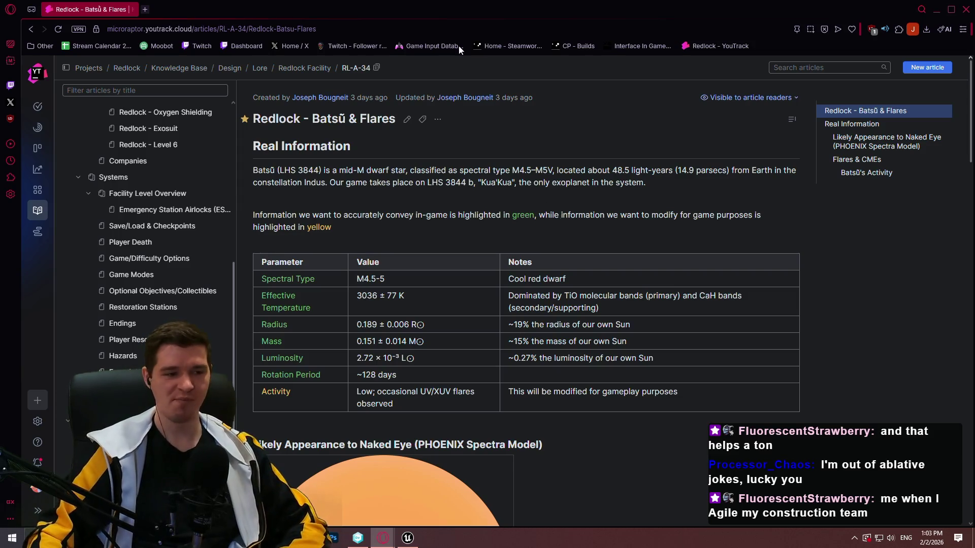
scroll(130, 182, "up", 6)
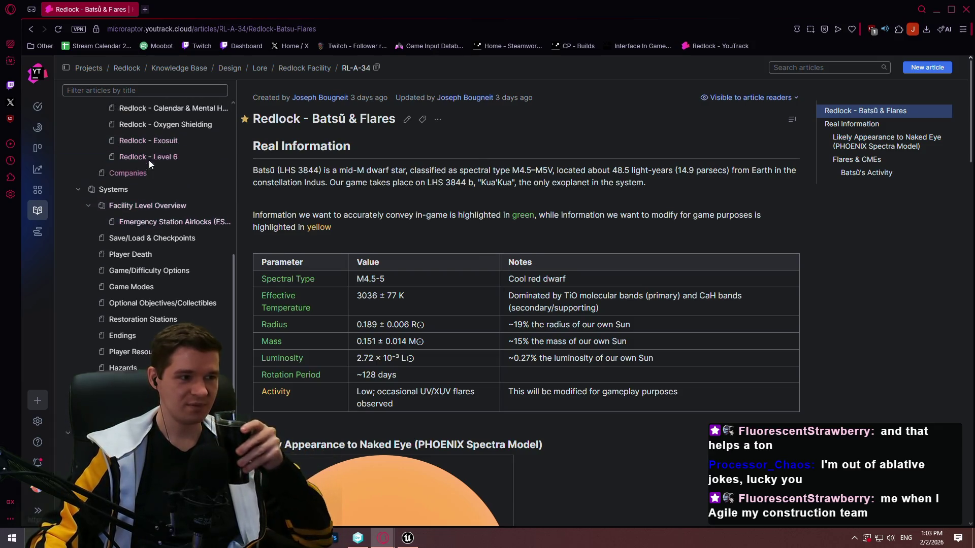
scroll(129, 182, "up", 1)
left_click(129, 222)
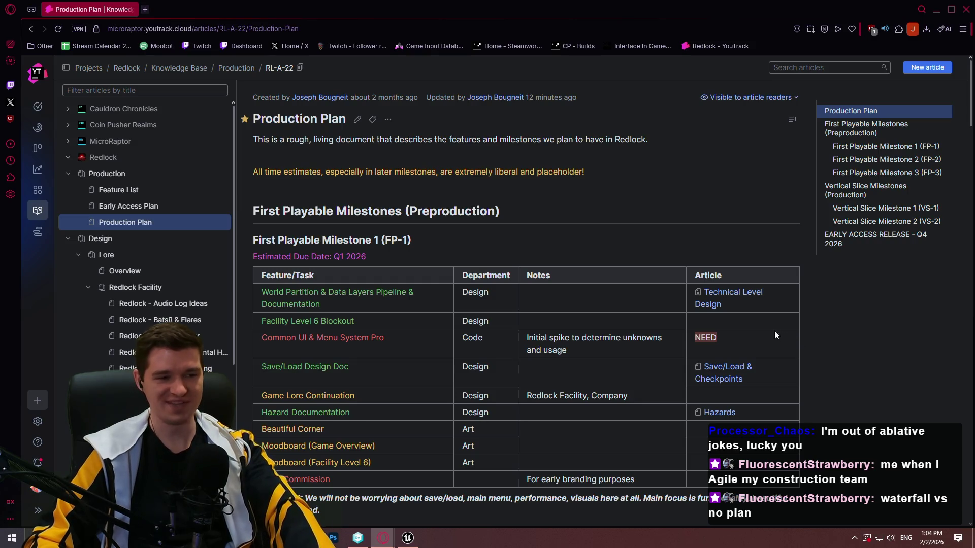
- Review the Production Plan's FP-1 and FP-2 tables, then bring the Redlock Unreal Editor forward
scroll(757, 312, "down", 3)
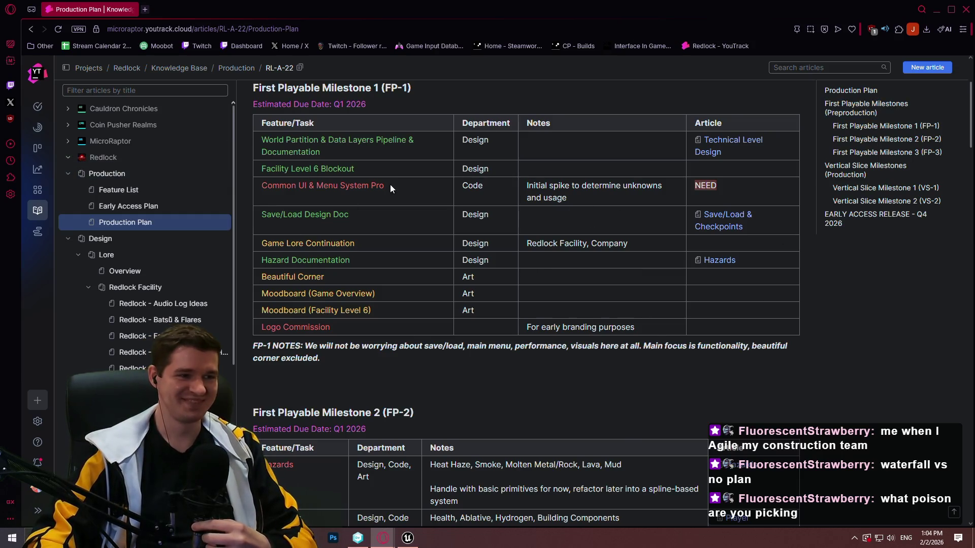
scroll(386, 181, "down", 2)
scroll(427, 203, "up", 5)
scroll(474, 232, "down", 5)
scroll(474, 231, "up", 3)
scroll(472, 235, "up", 2)
scroll(470, 234, "down", 1)
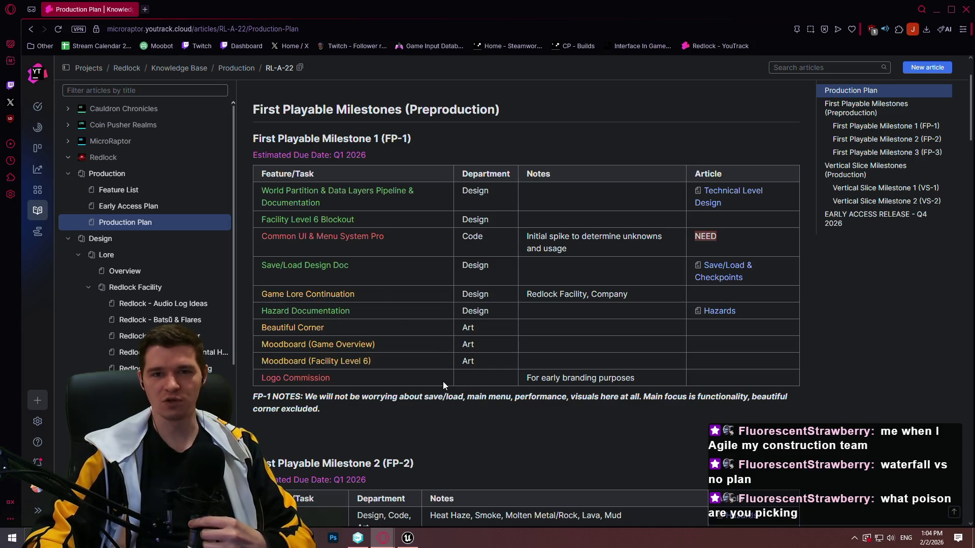
left_click(408, 538)
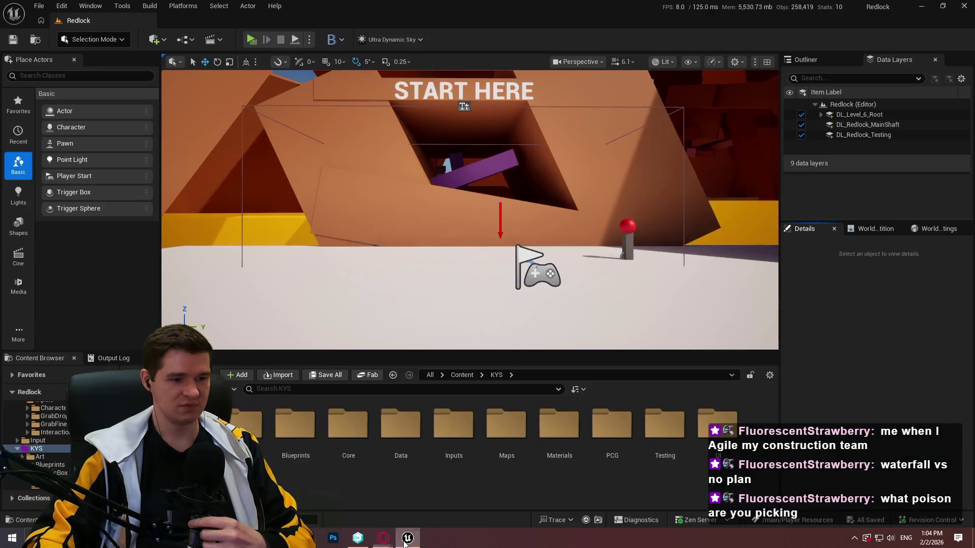
- Switch to the IntoTheChasm workspace and view its branch graph at the newest branches
left_click(358, 538)
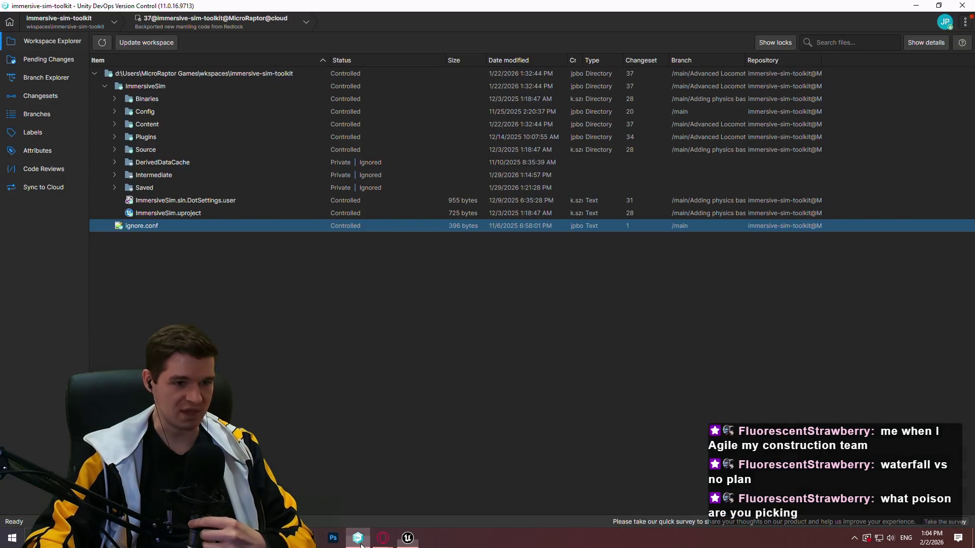
left_click(51, 77)
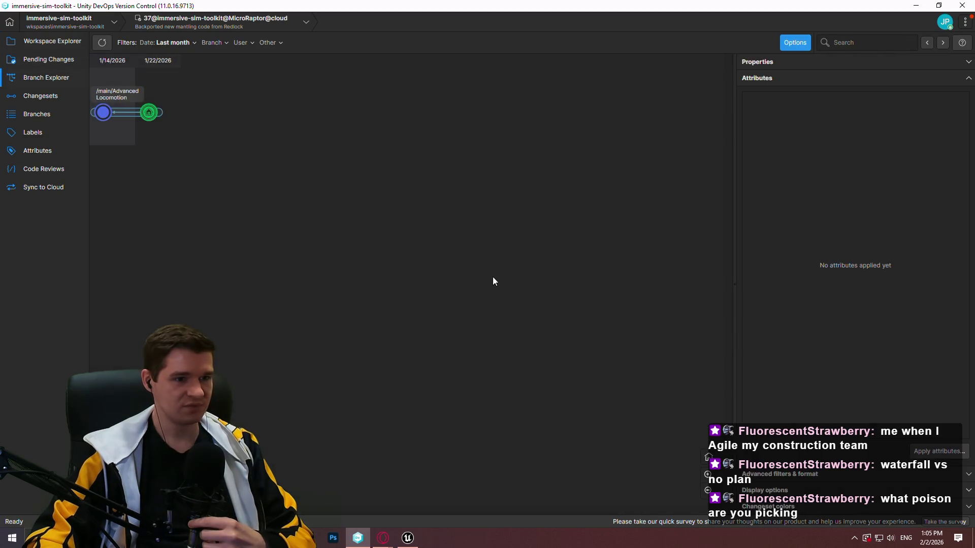
left_click(71, 22)
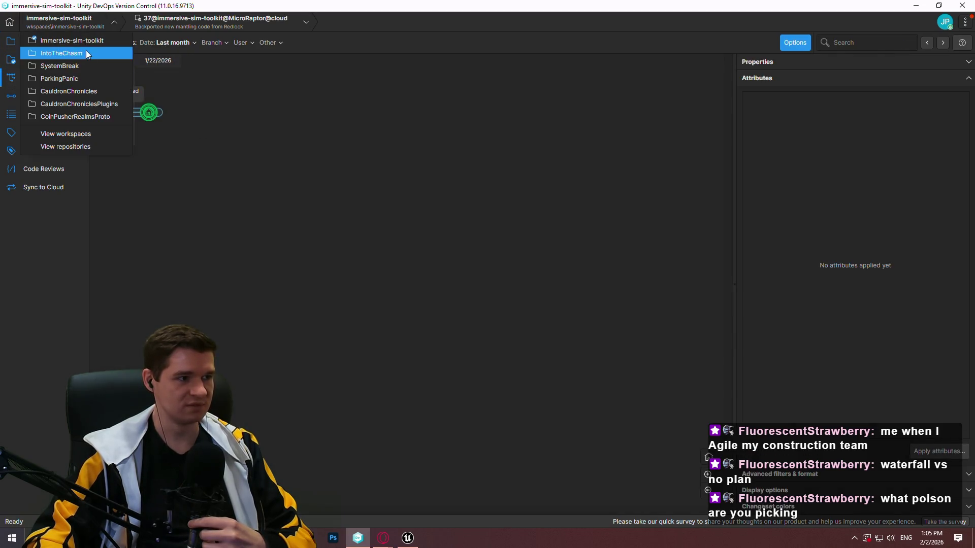
left_click(81, 49)
left_click(407, 538)
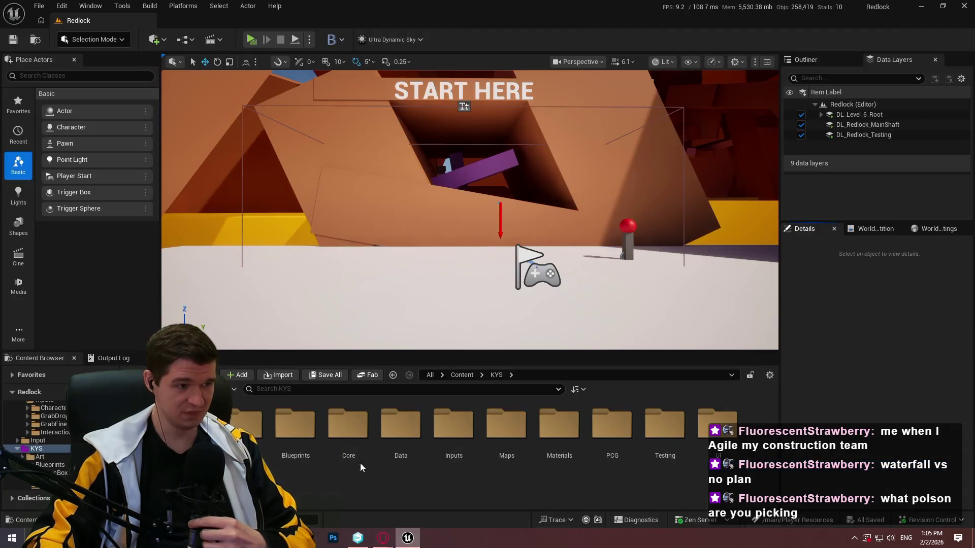
left_click(963, 5)
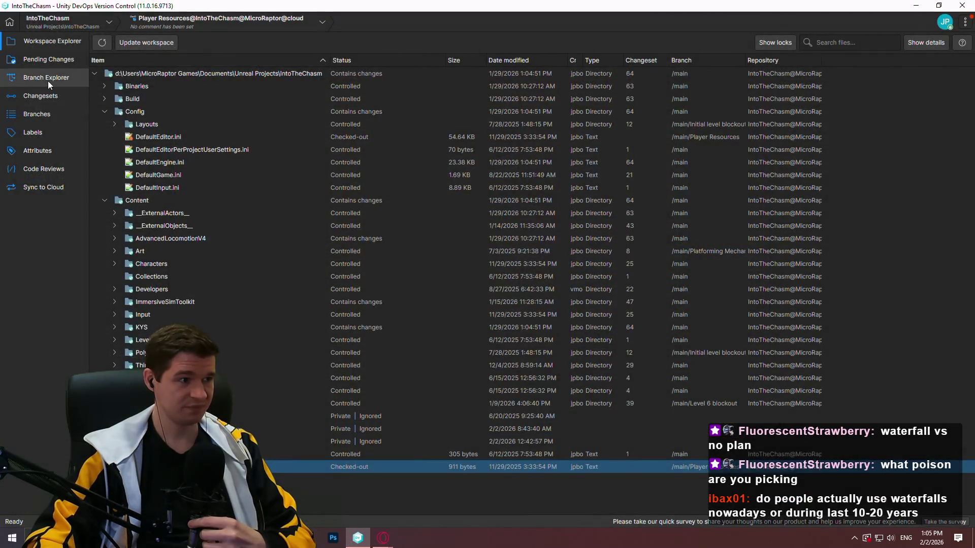
left_click(46, 77)
left_click_drag(592, 242, 602, 239)
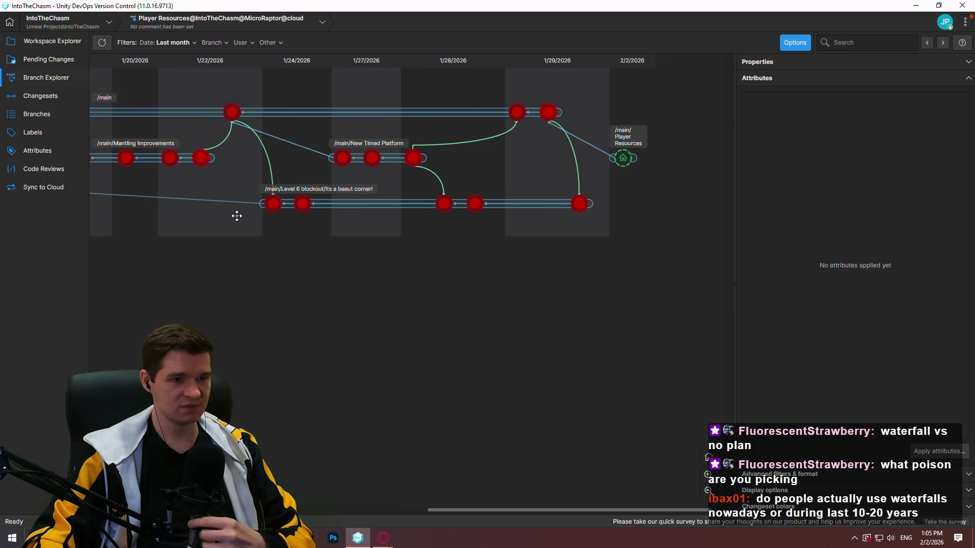
- Check in the pending changes with the comment 'Added MVVM and basic player resources'
left_click(31, 60)
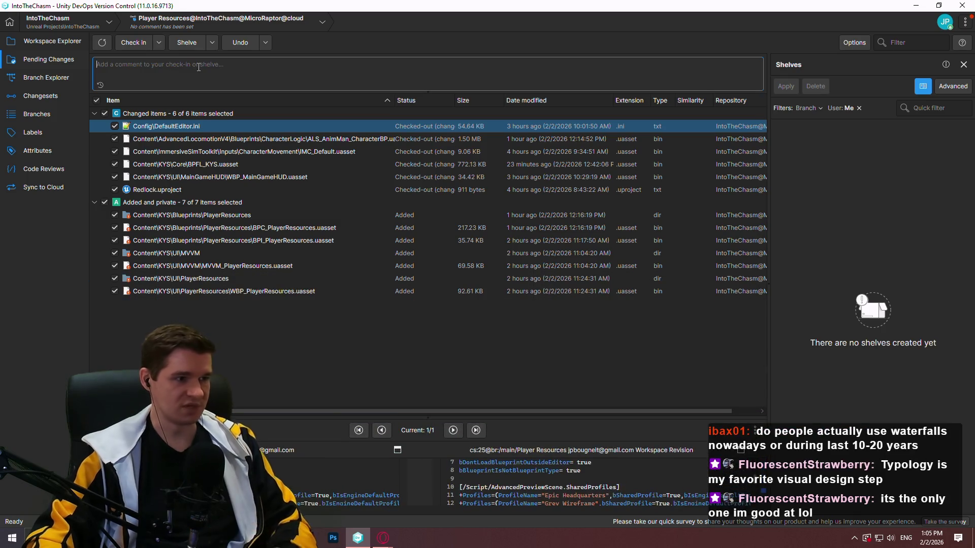
type("Added MVVM and basic player resources")
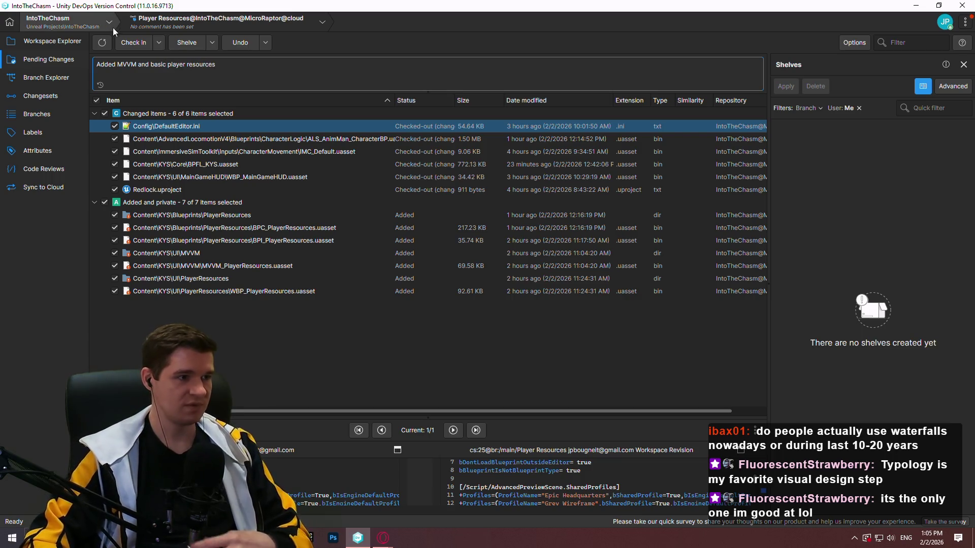
left_click(123, 39)
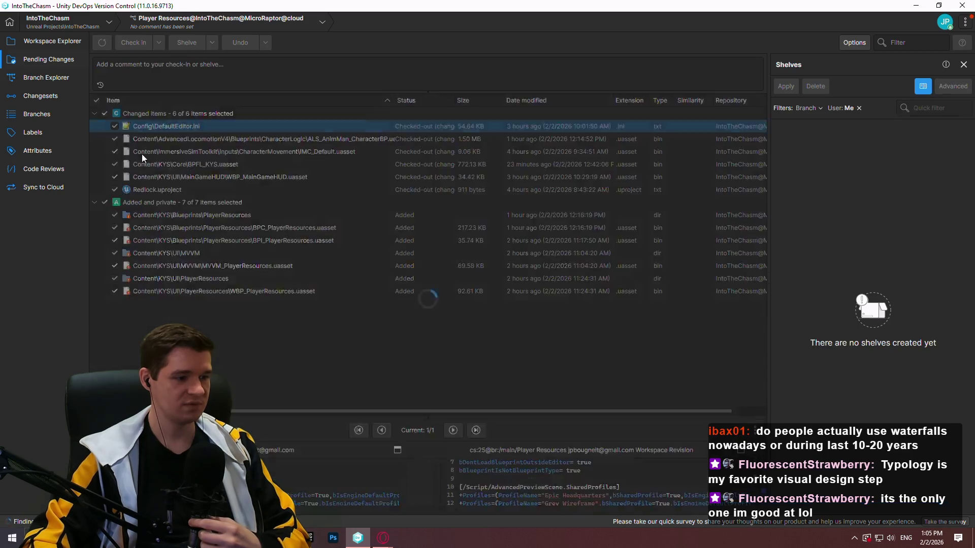
- Switch the workspace to the merge changeset and view its files in Workspace Explorer
left_click(53, 78)
right_click(581, 204)
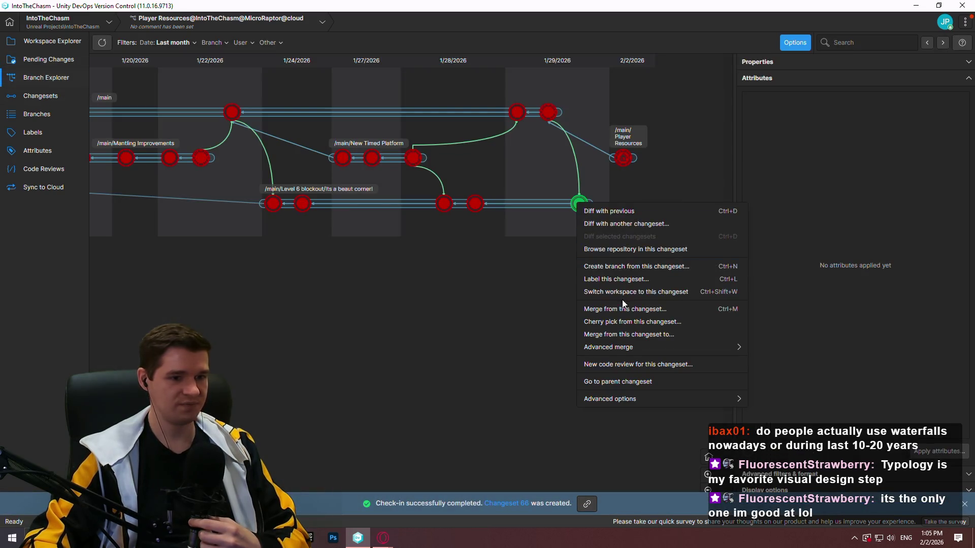
left_click(608, 292)
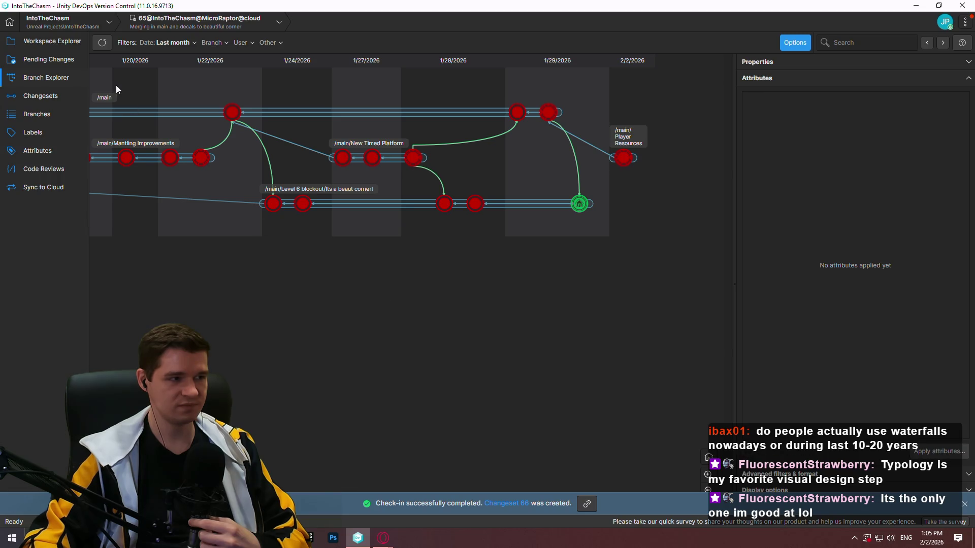
left_click(80, 47)
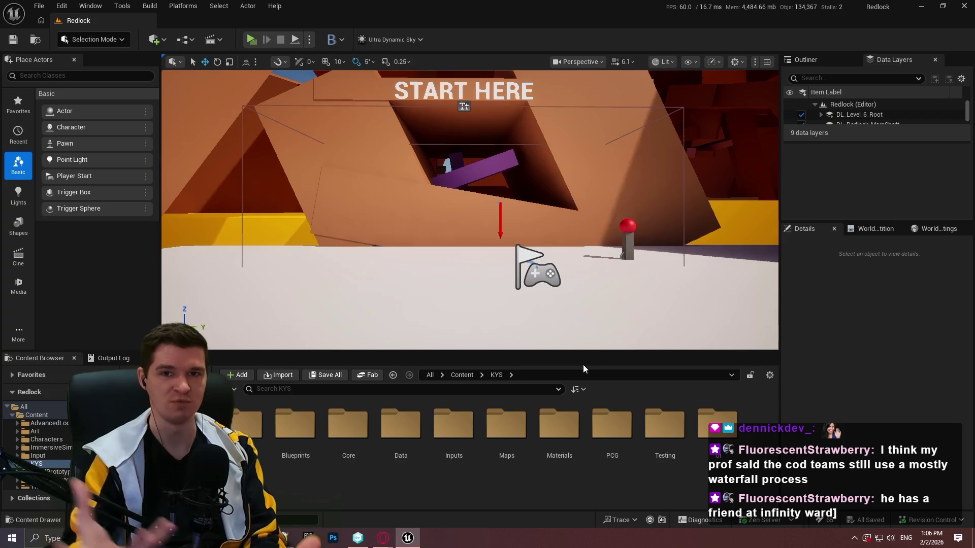
- Bring Unreal Editor back with Redlock open and the Content Browser in the KYS folder
left_click(840, 468)
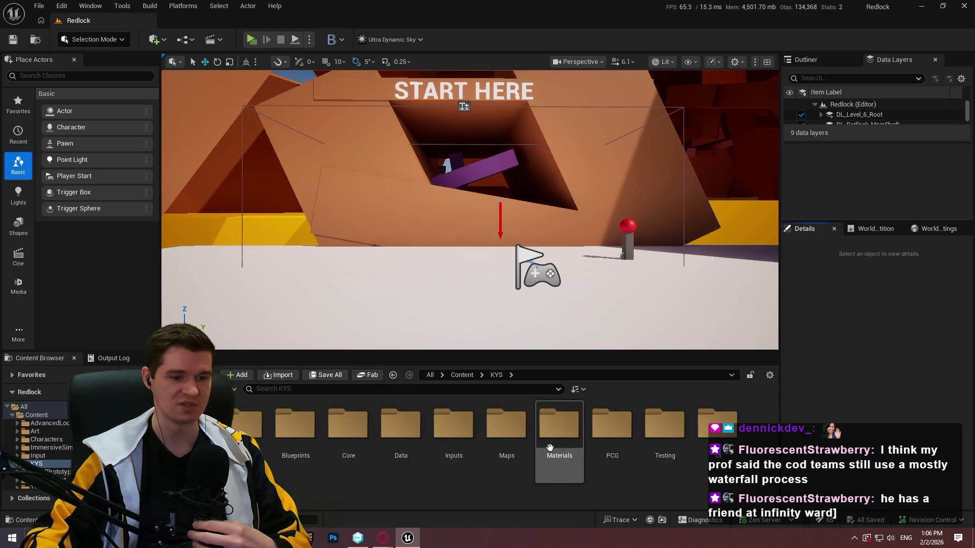
- Open the BeautifulCorner level from KYS > Maps, test-play it standalone, and exit with Esc
double_click(506, 424)
scroll(567, 447, "down", 1)
double_click(508, 439)
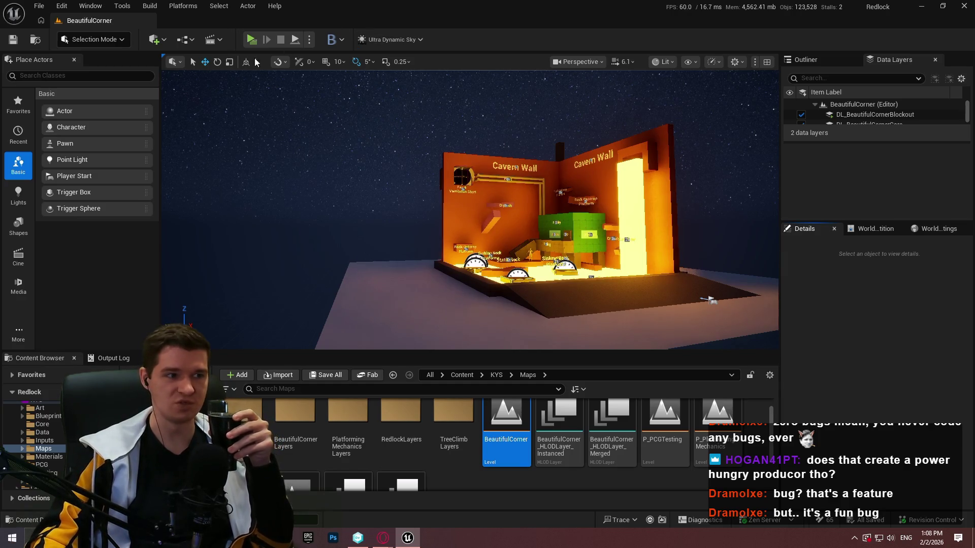
left_click(251, 39)
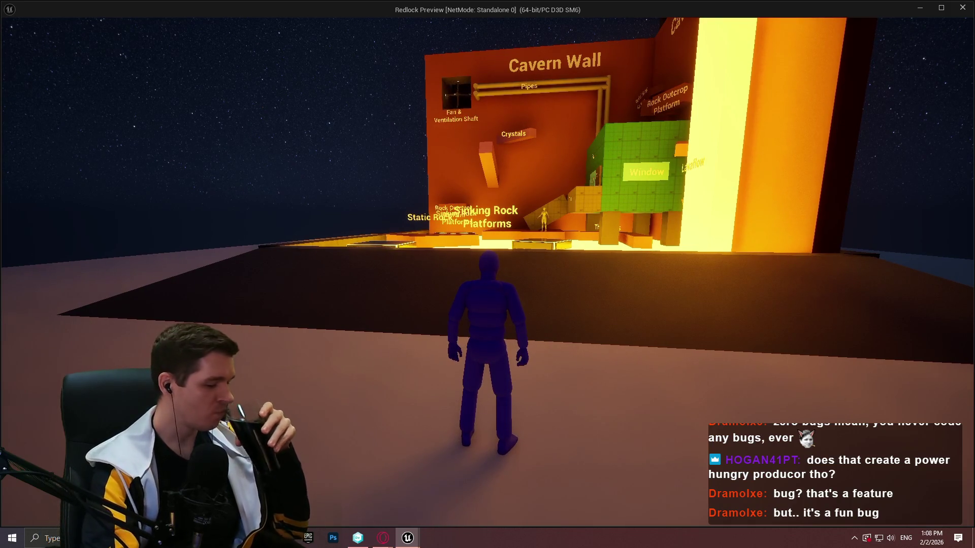
key("Escape")
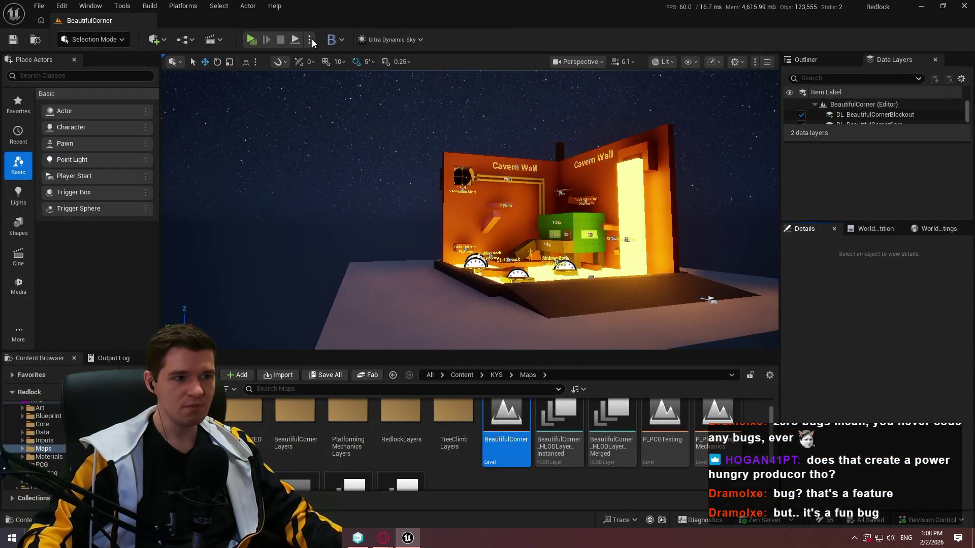
left_click(191, 41)
- Wire a Startup Level node after BeginPlay in the level blueprint, then compile, save and close it
left_click(221, 112)
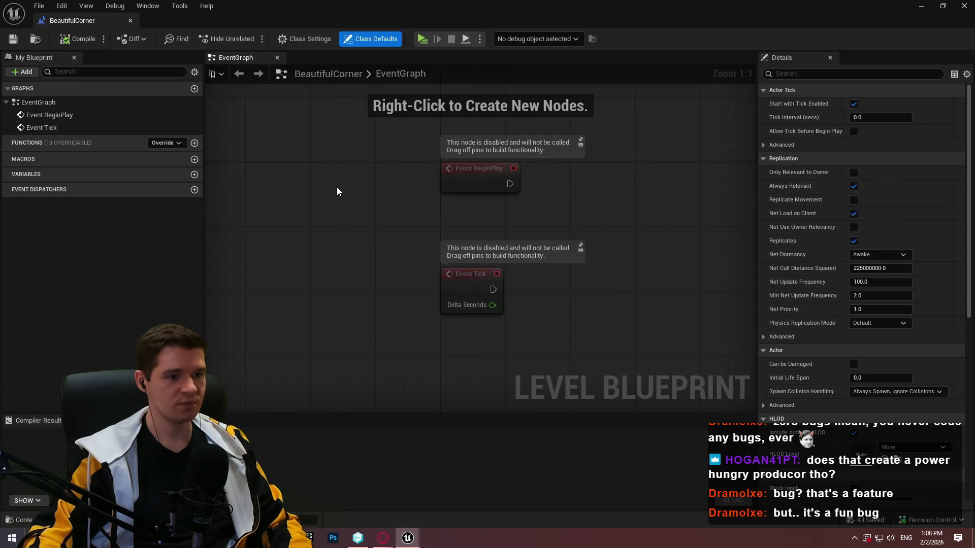
left_click_drag(510, 184, 565, 179)
type("start")
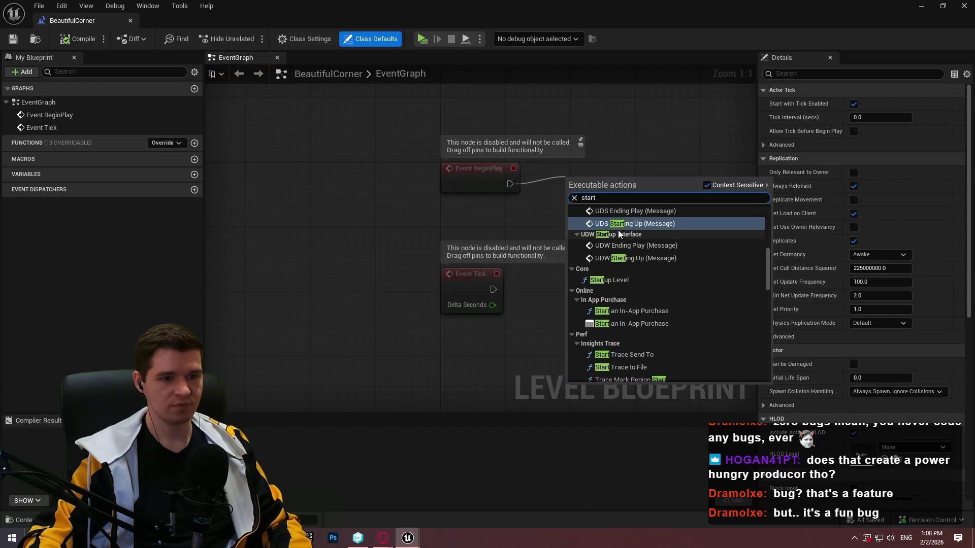
type("up")
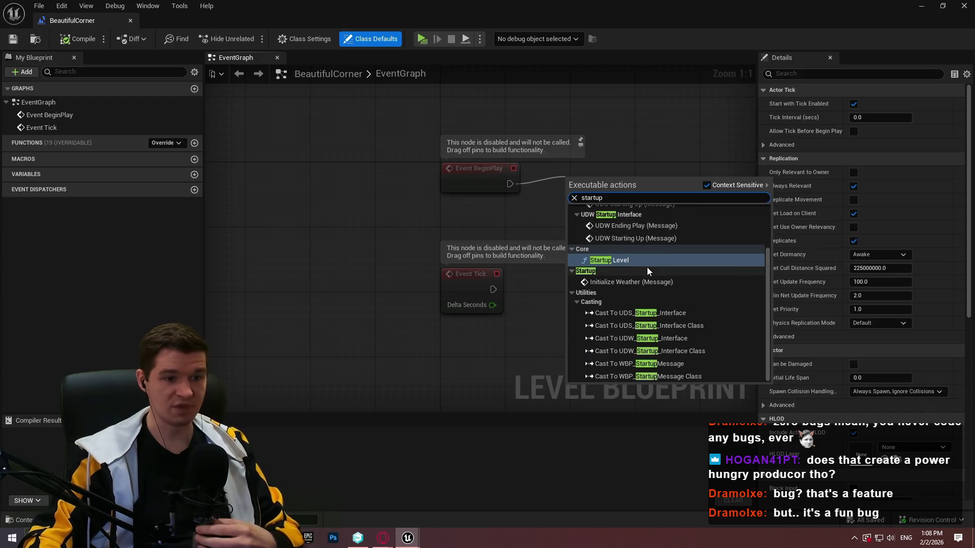
left_click(618, 274)
mouse_move(595, 190)
left_mouse_down()
mouse_move(576, 179)
mouse_move(567, 187)
left_mouse_up()
left_click(621, 224)
left_click(76, 39)
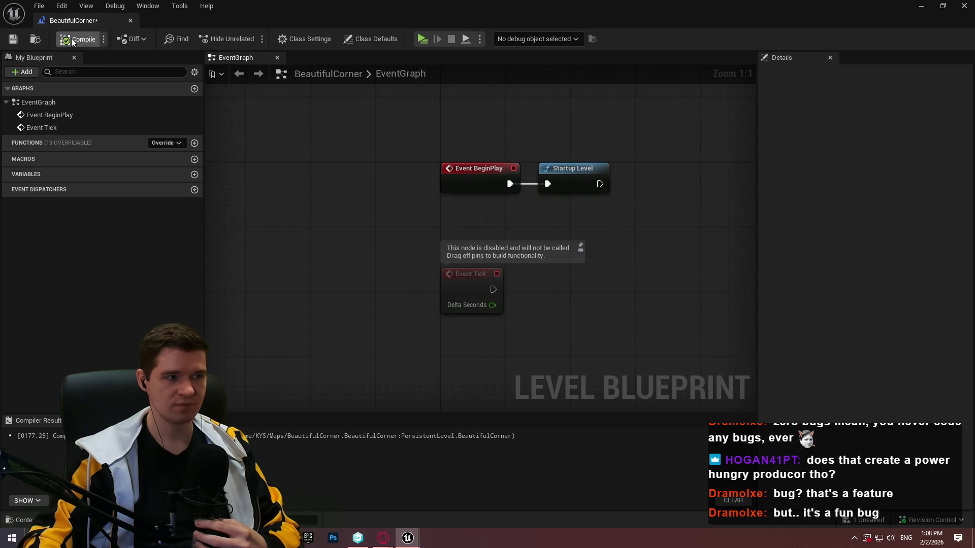
left_click(20, 39)
left_click(521, 380)
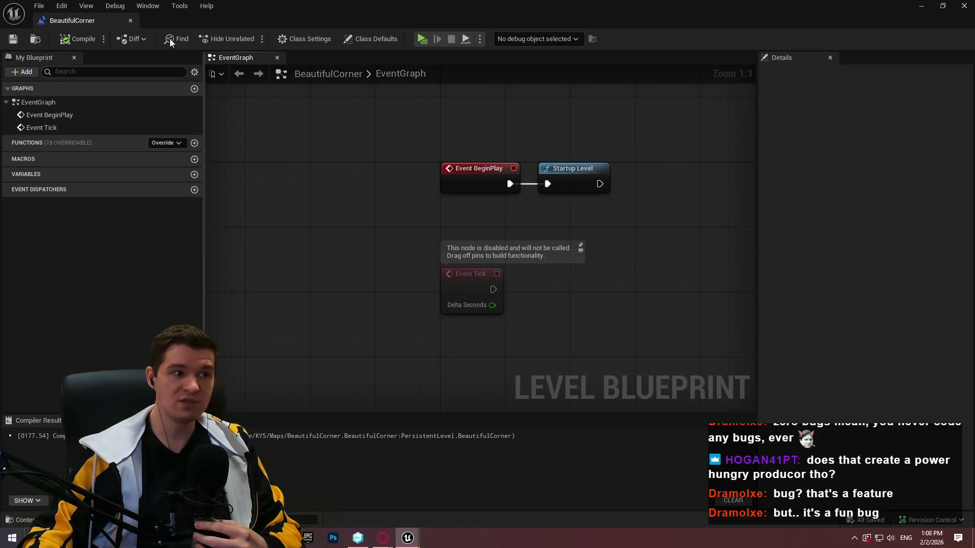
left_click(130, 20)
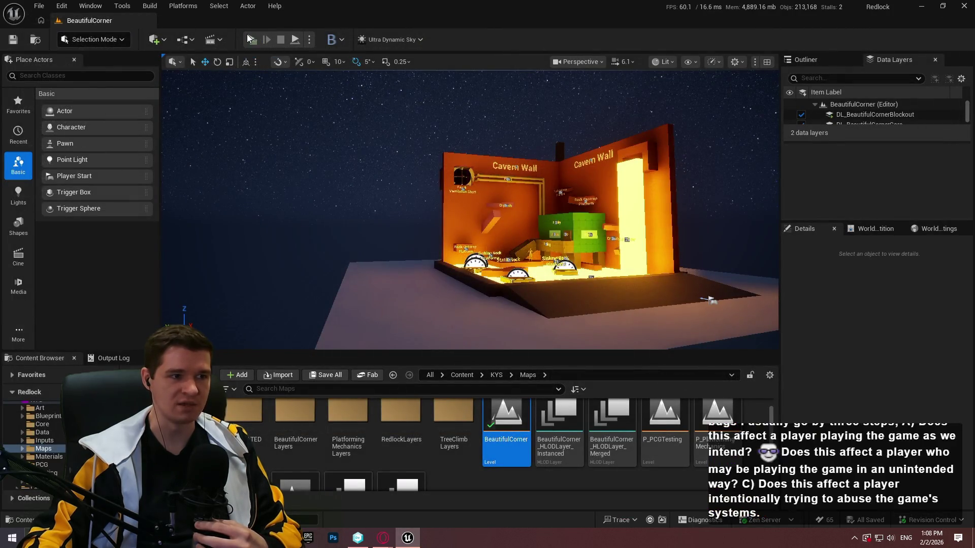
- Launch the standalone preview and jump across the lava platforms from Static Rock to Sinking Rock
left_click(252, 40)
key("a")
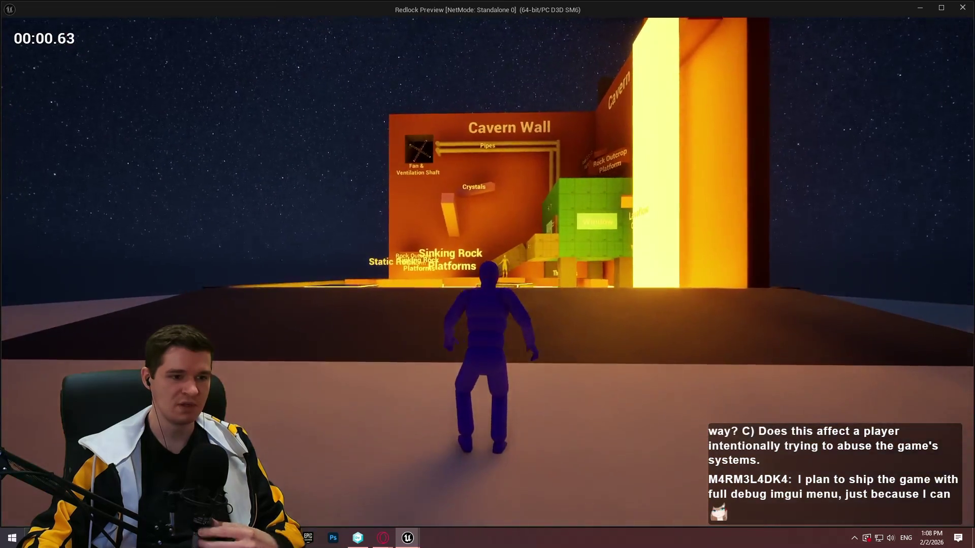
key("a")
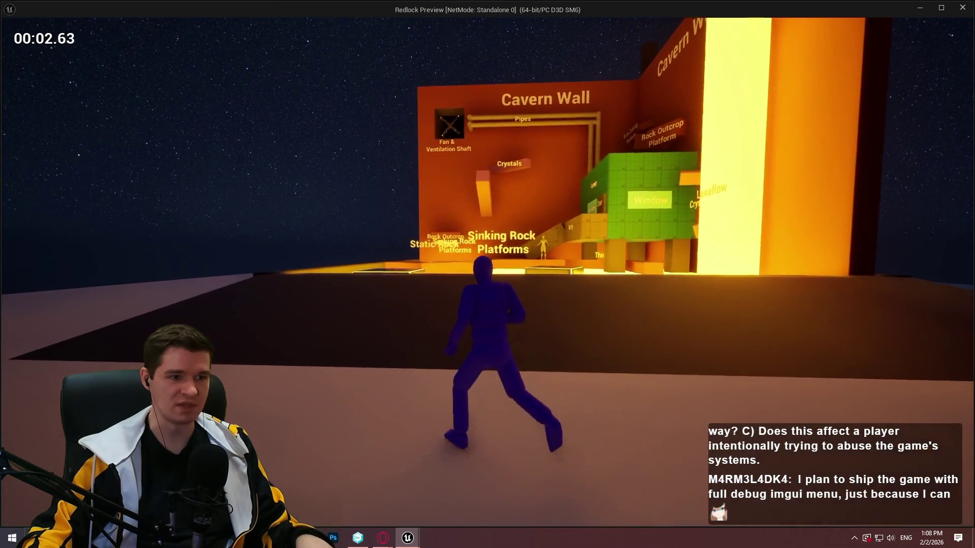
key("w")
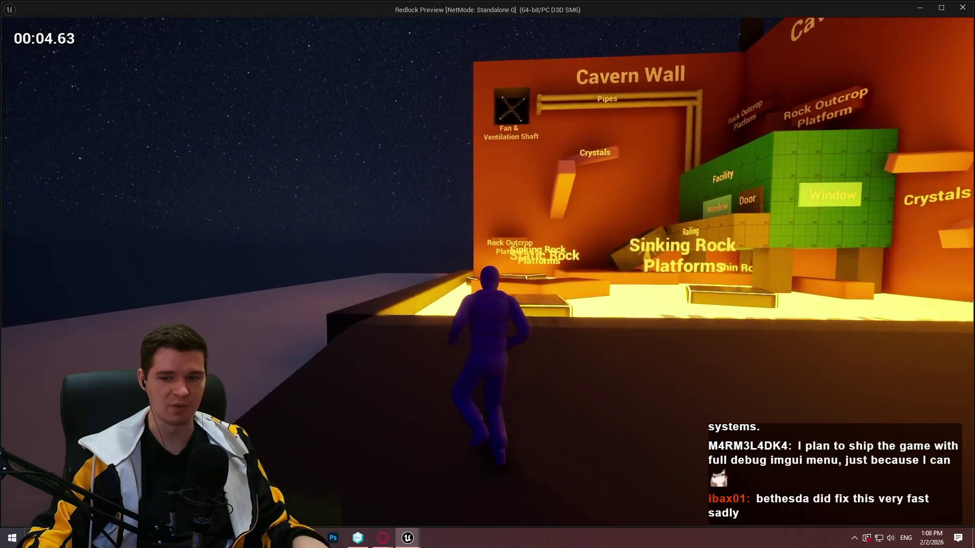
key("space")
key("w")
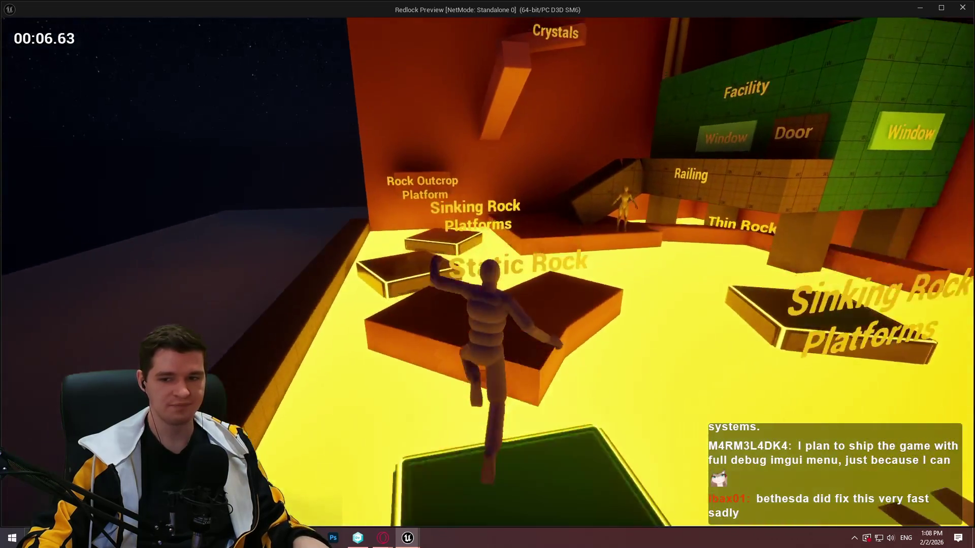
key("space")
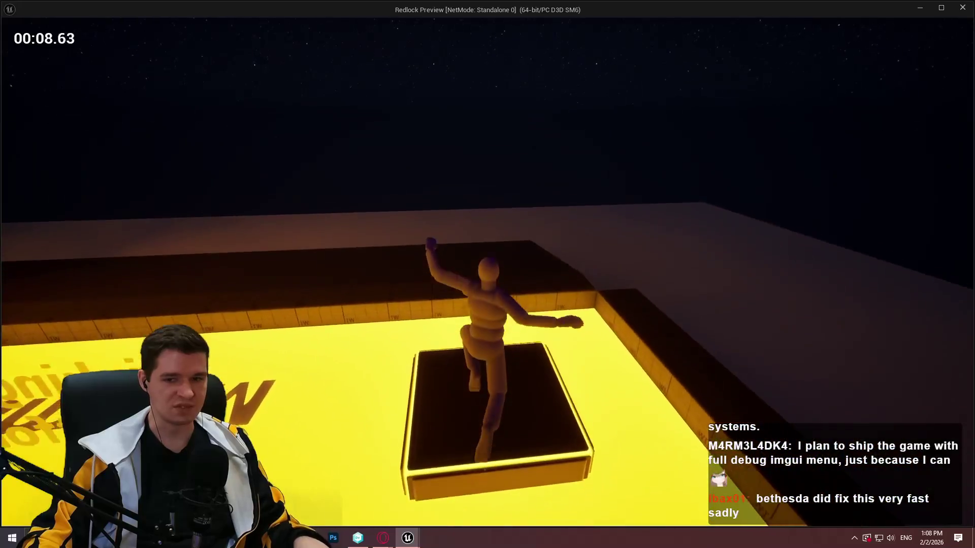
key("space")
key("w")
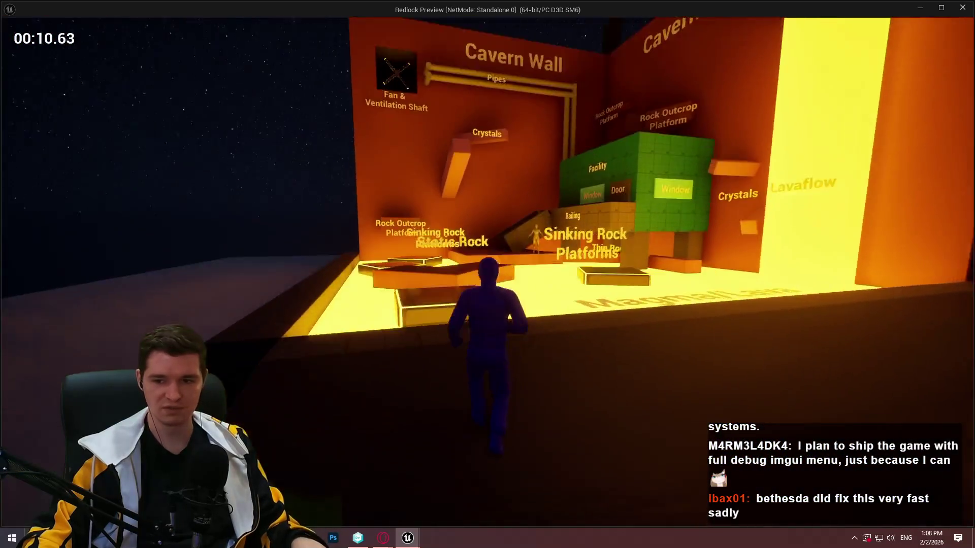
key("space")
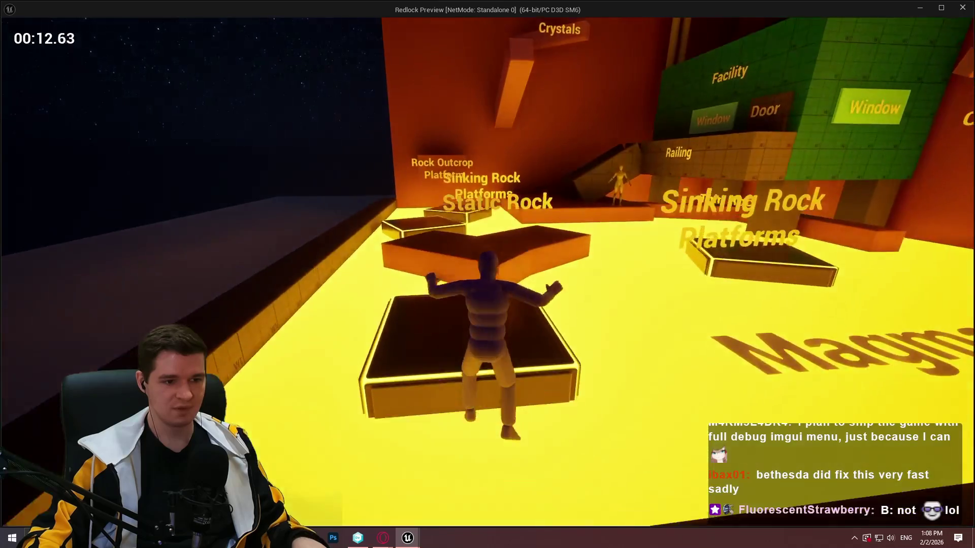
key("w")
key("space")
key("w")
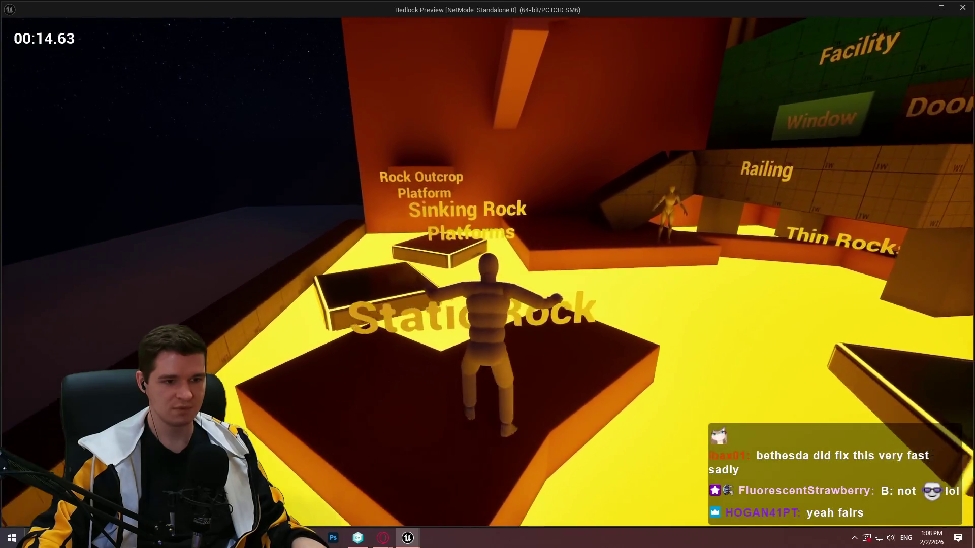
key("space")
- Climb the Rock Outcrop Platform, cavern wall and orange pillar, then drop toward the magma platform
key("w")
key("space")
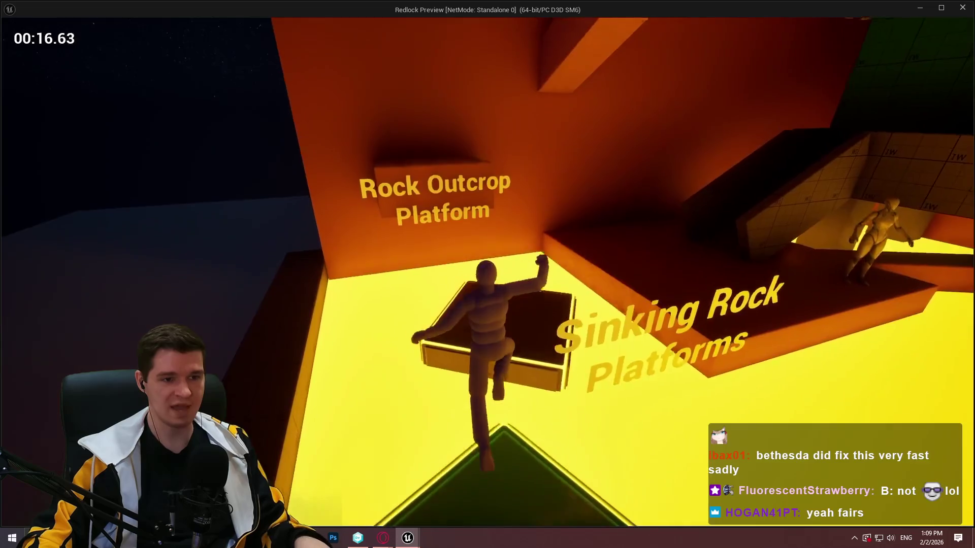
key("w")
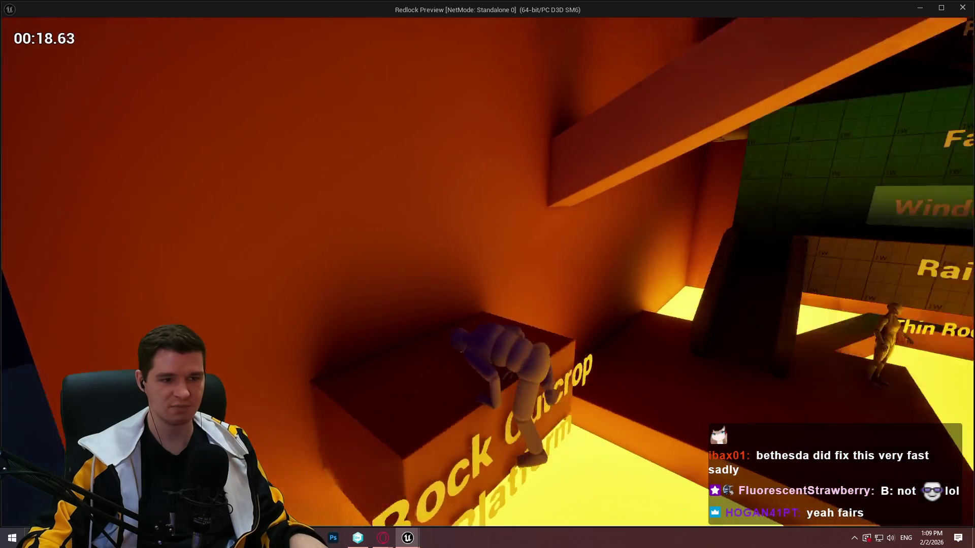
key("space")
key("w")
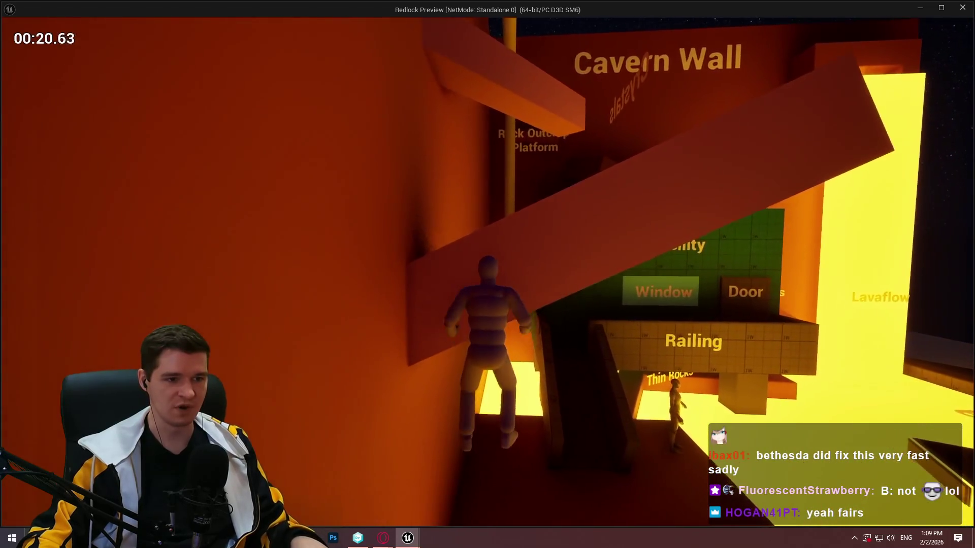
key("w")
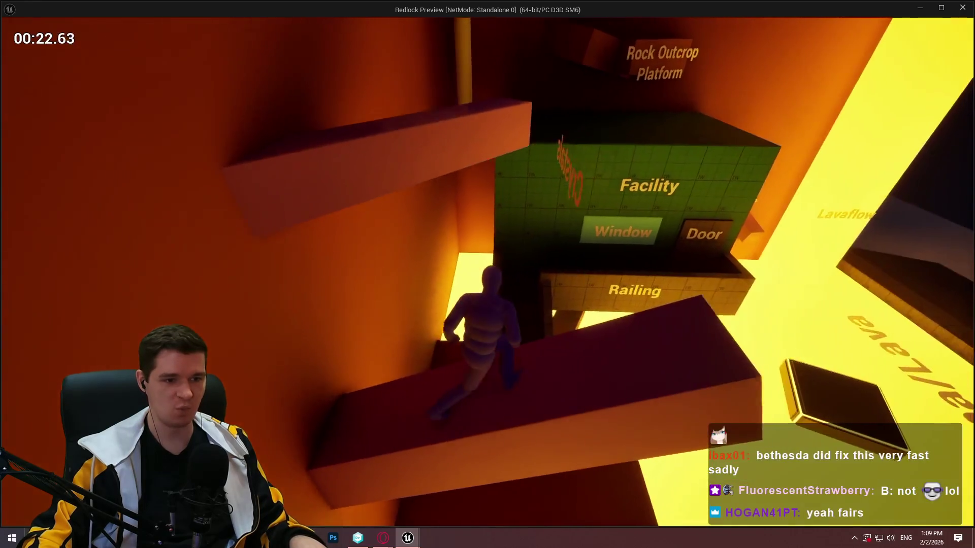
key("space")
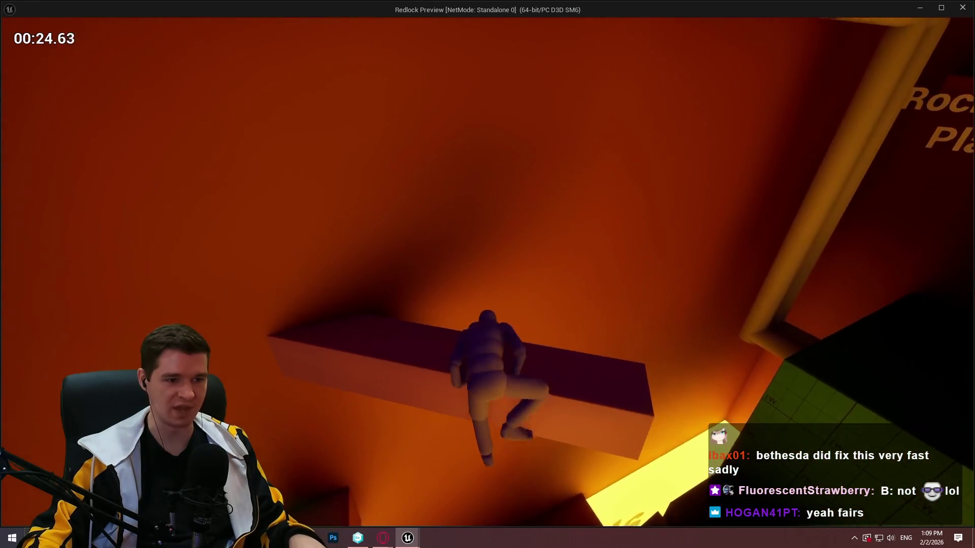
key("space")
key("w")
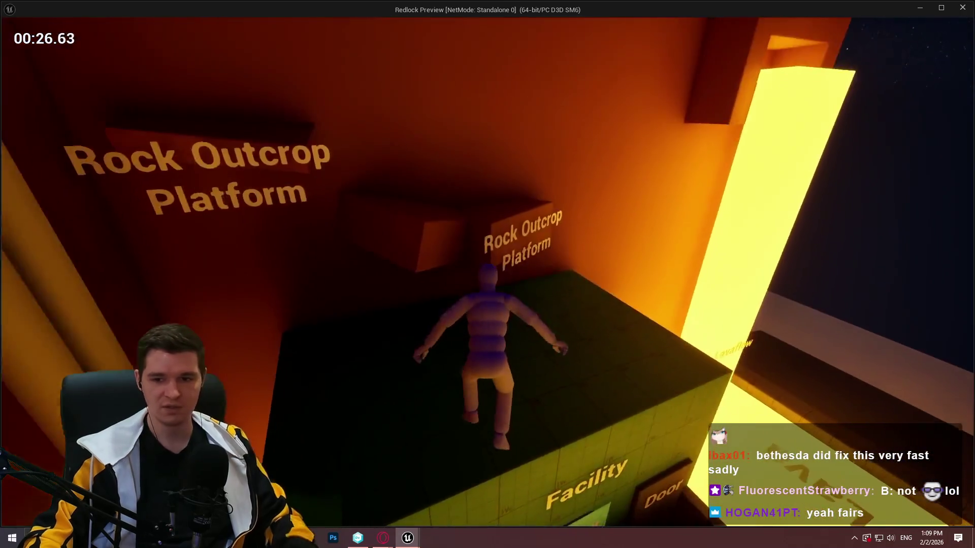
key("space")
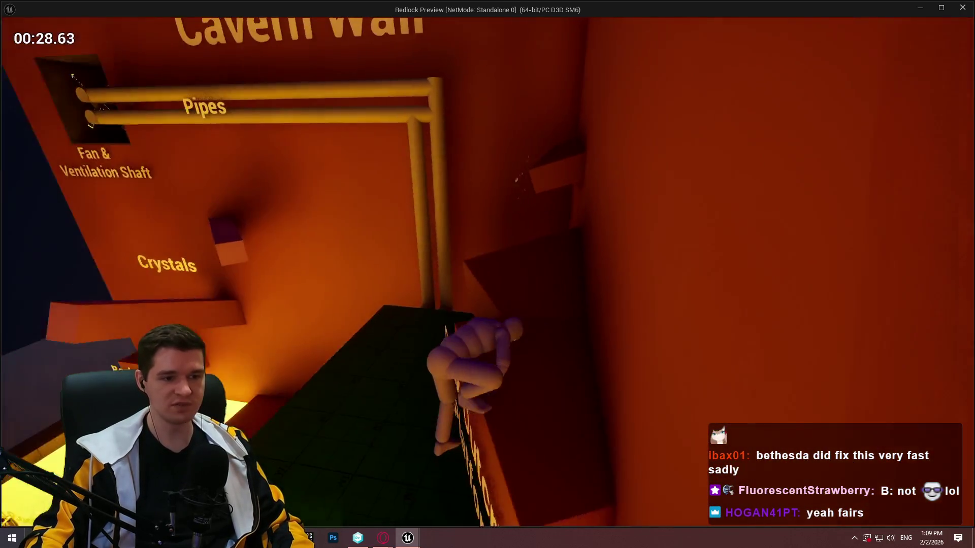
key("w")
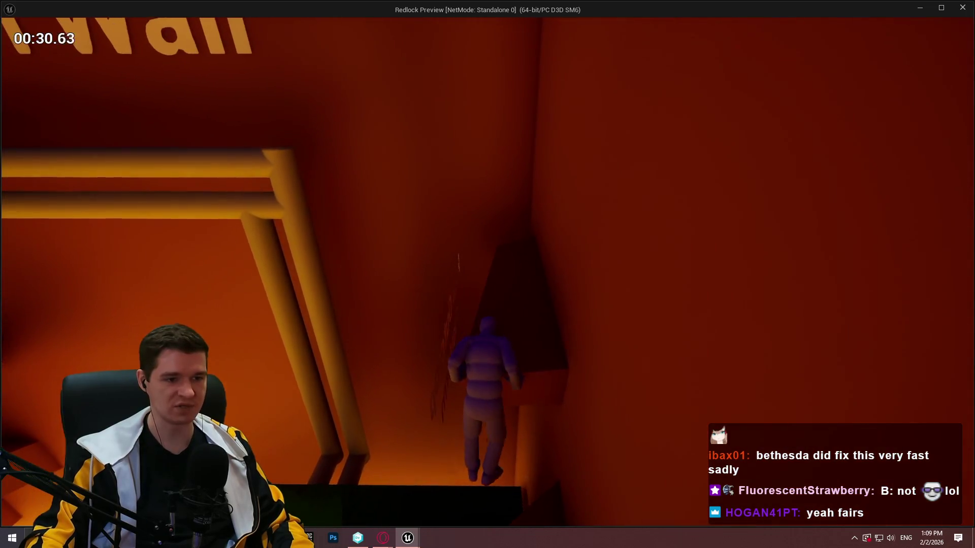
key("space")
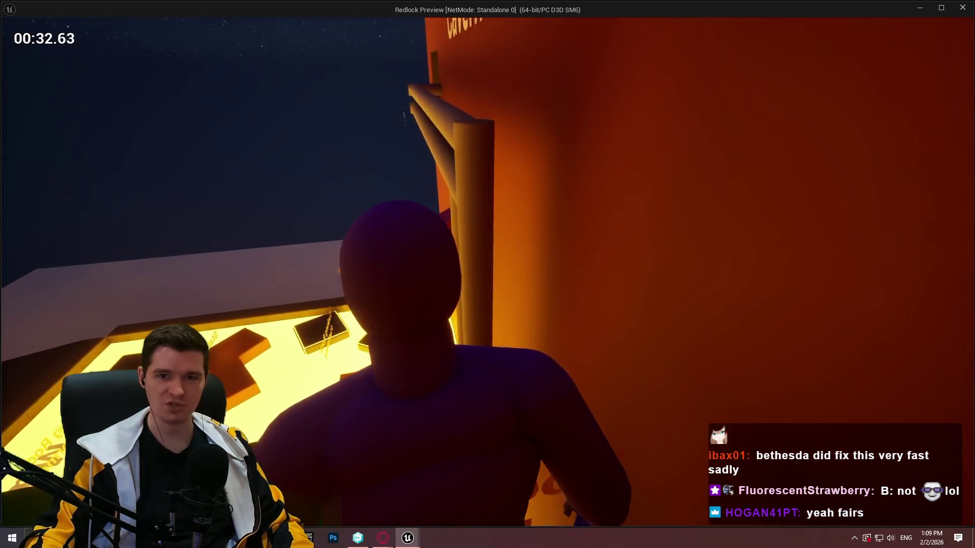
key("space")
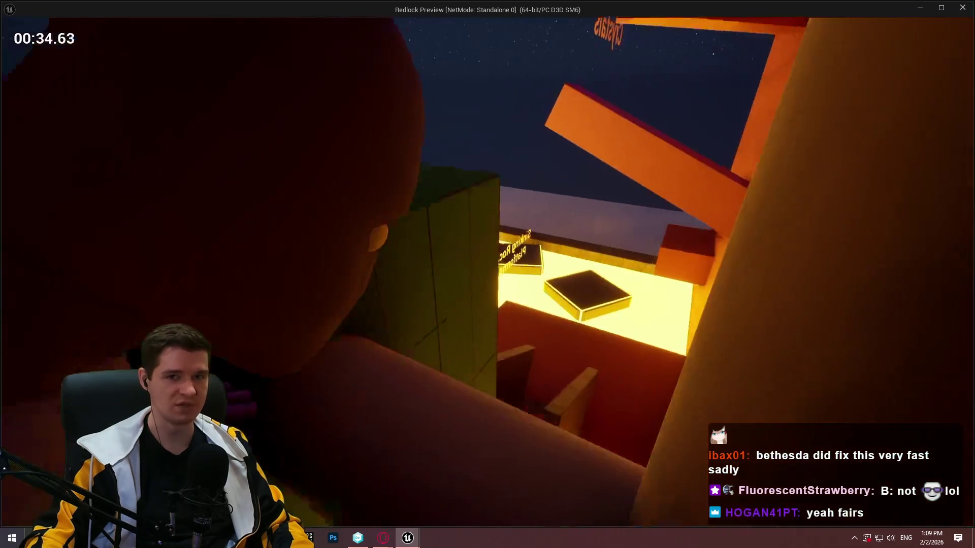
key("space")
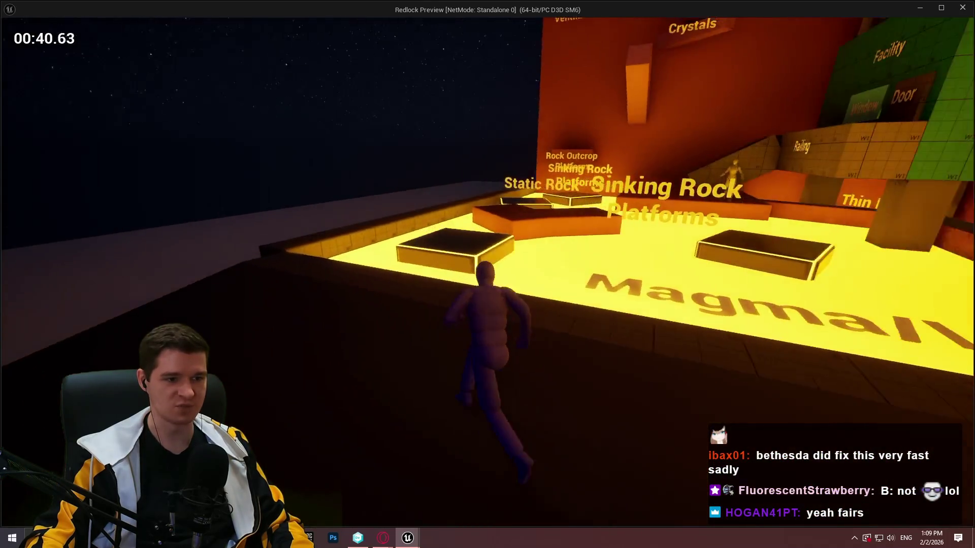
- Hop across Static and Sinking Rock again, reach the Railing platform, and climb the Rock Outcrop wall
key("space")
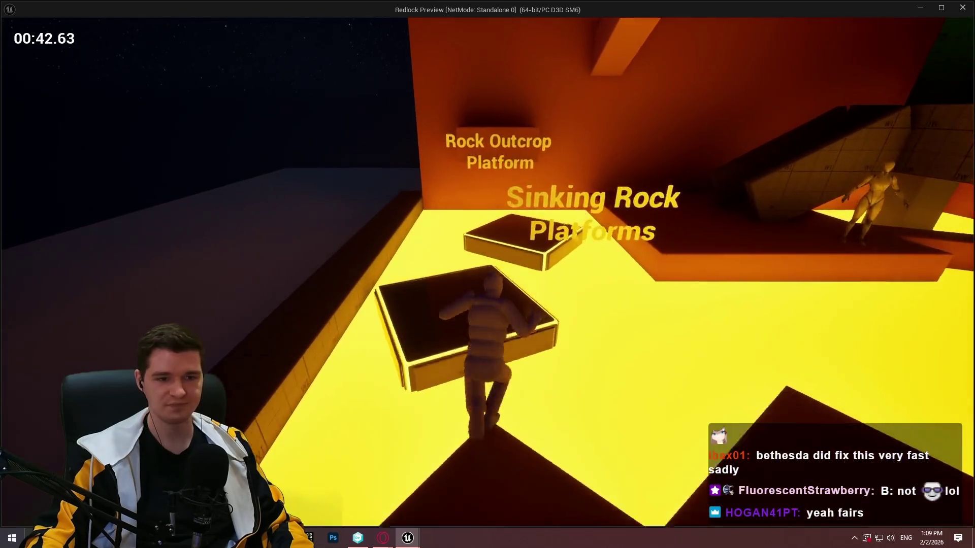
key("space")
key("space")
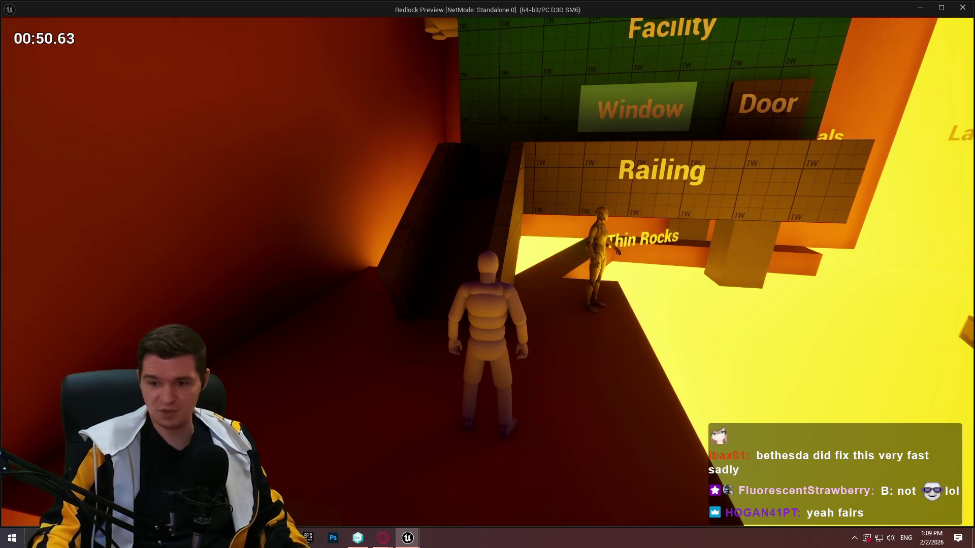
key("w")
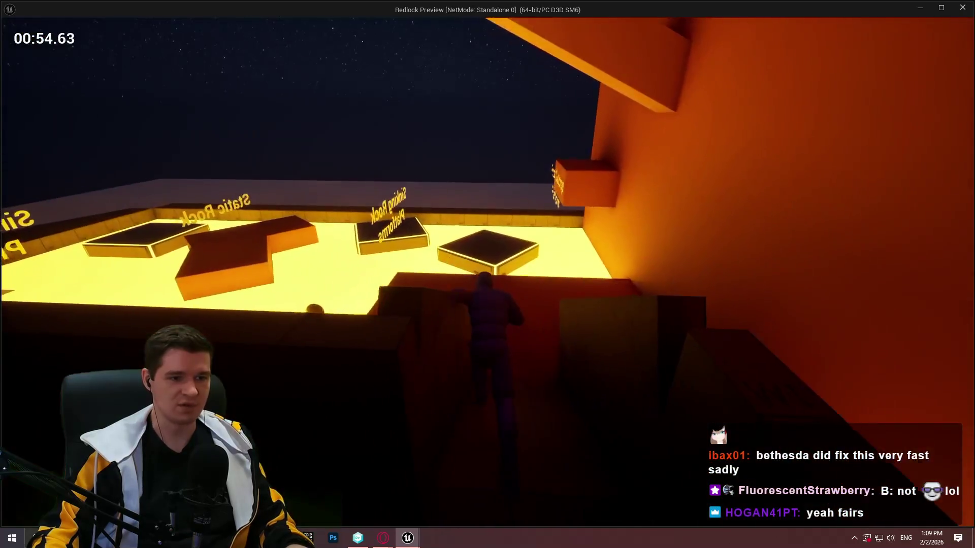
key("space")
key("w")
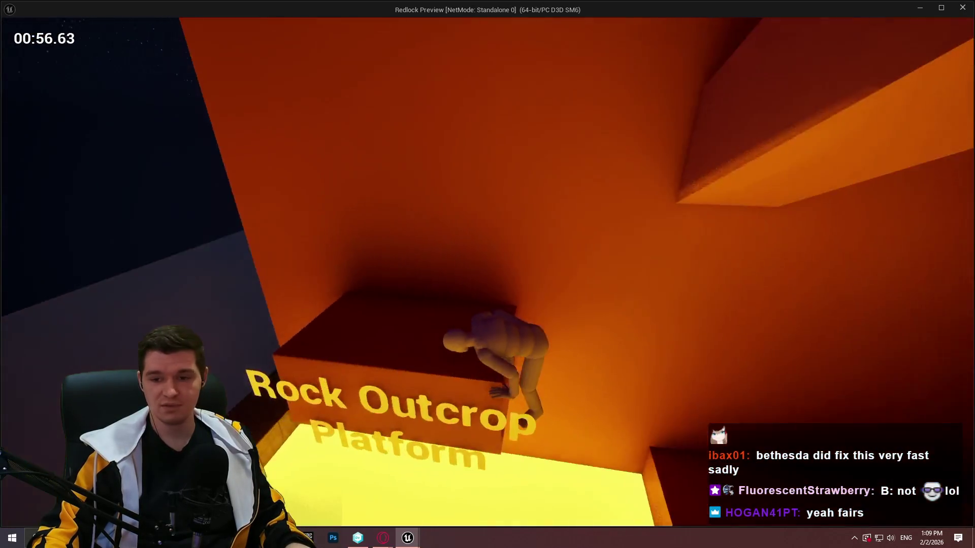
key("w")
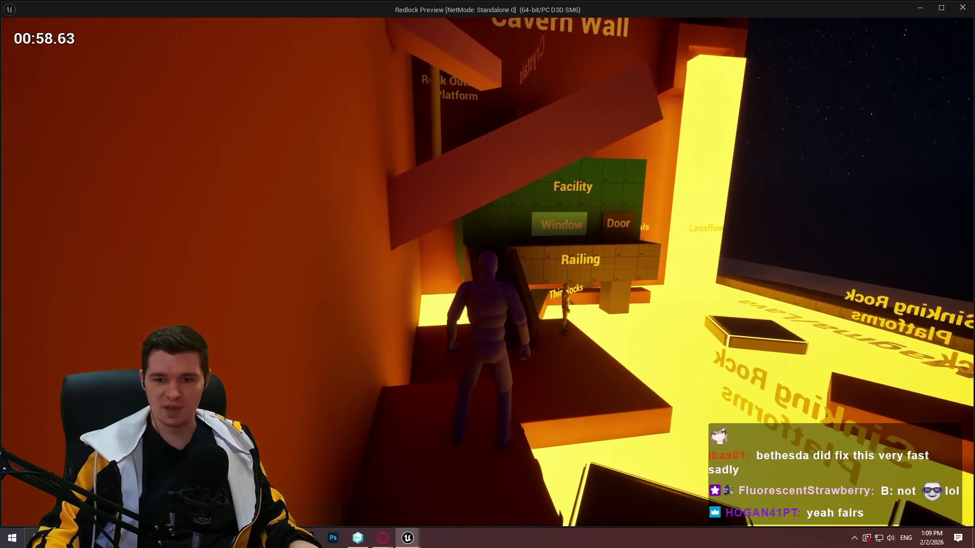
key("space")
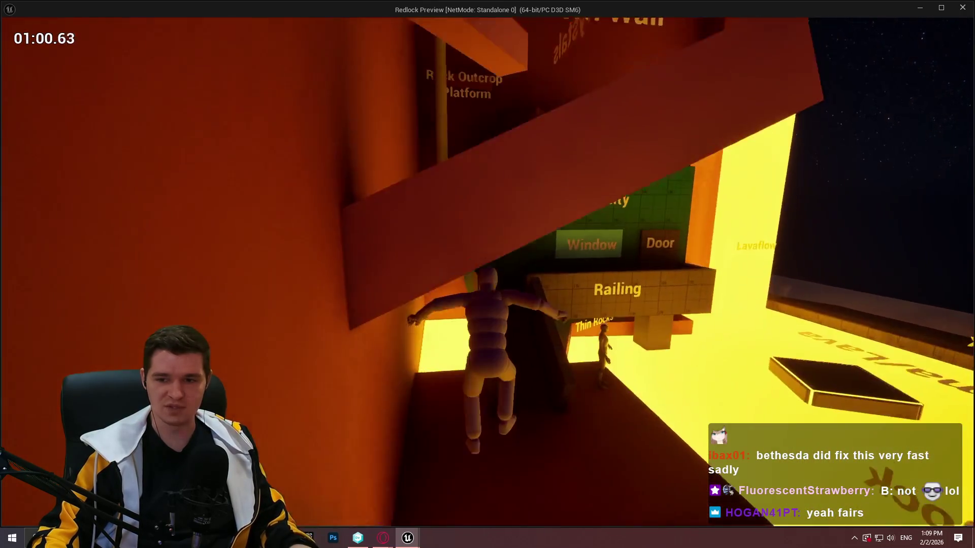
key("w")
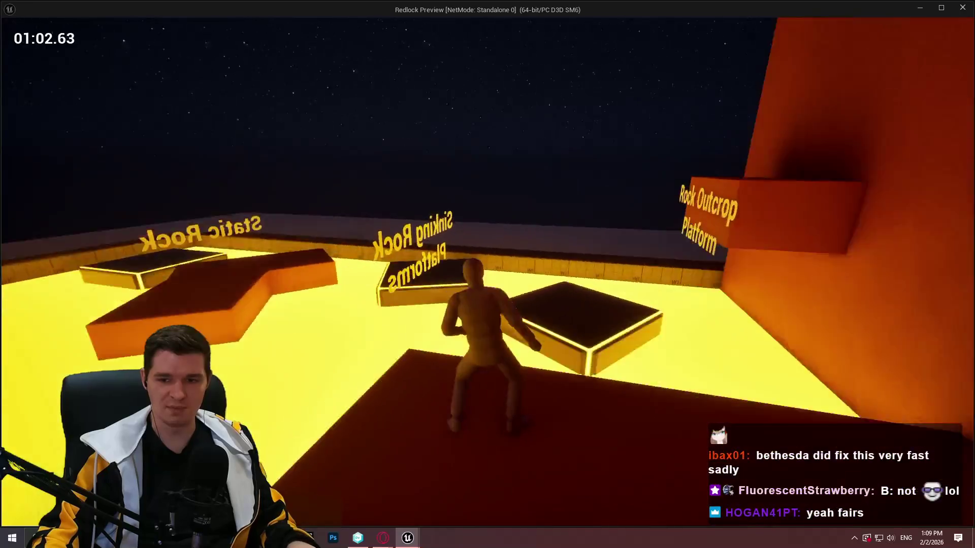
key("space")
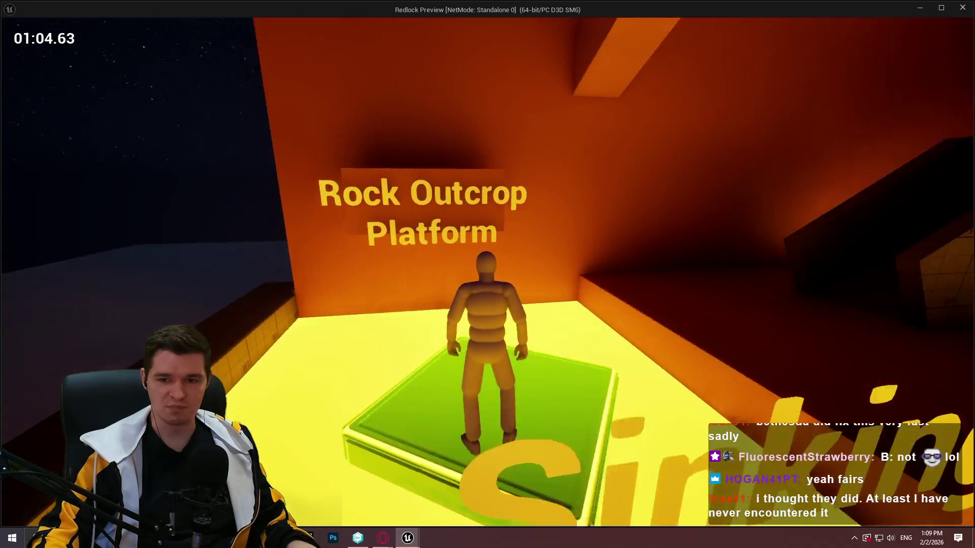
key("space")
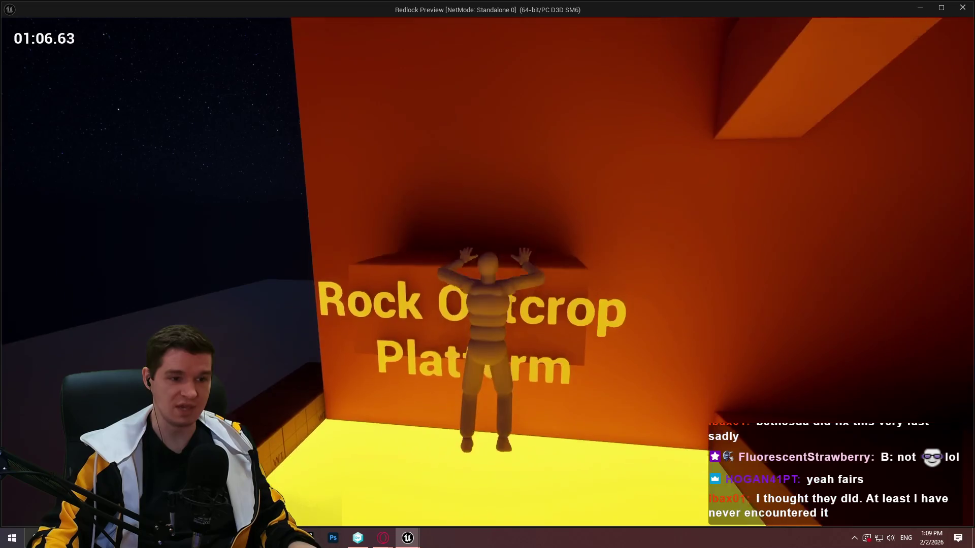
key("w")
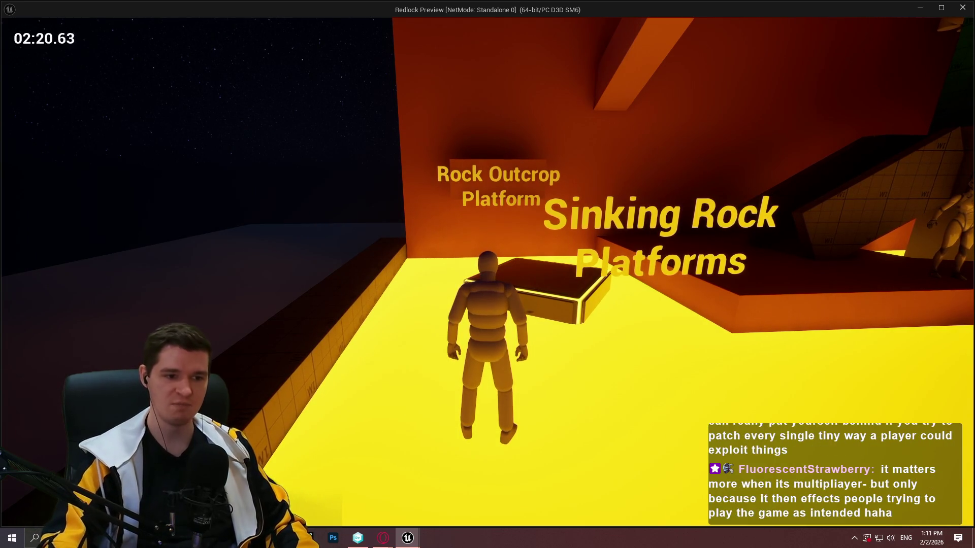
- Mantle onto the dark platform and red ledge, then run past the Railing wall onto the stair wall
key("space")
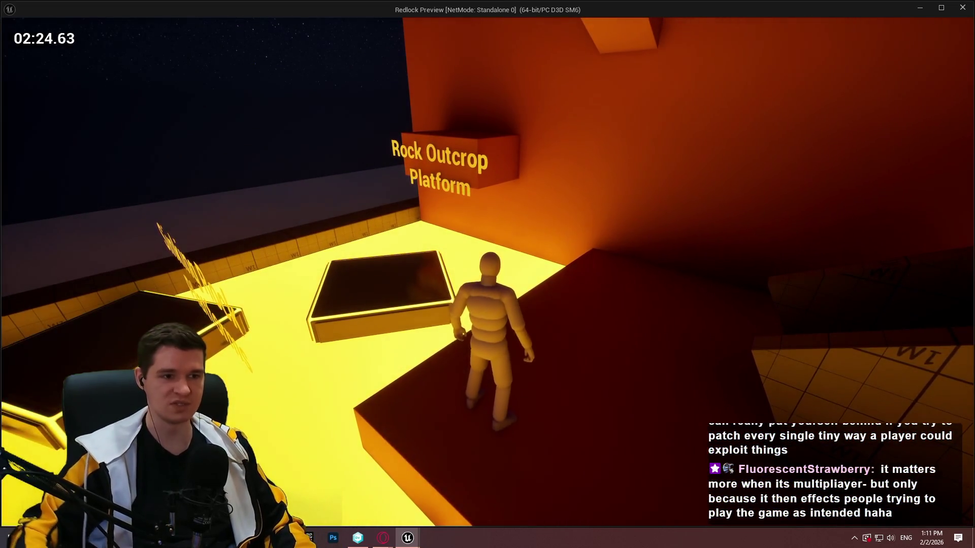
key("space")
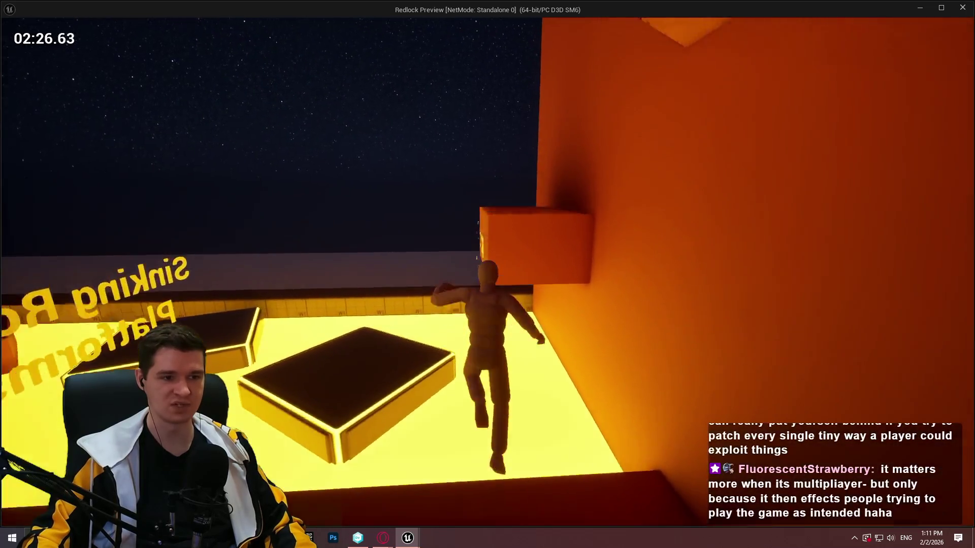
key("space")
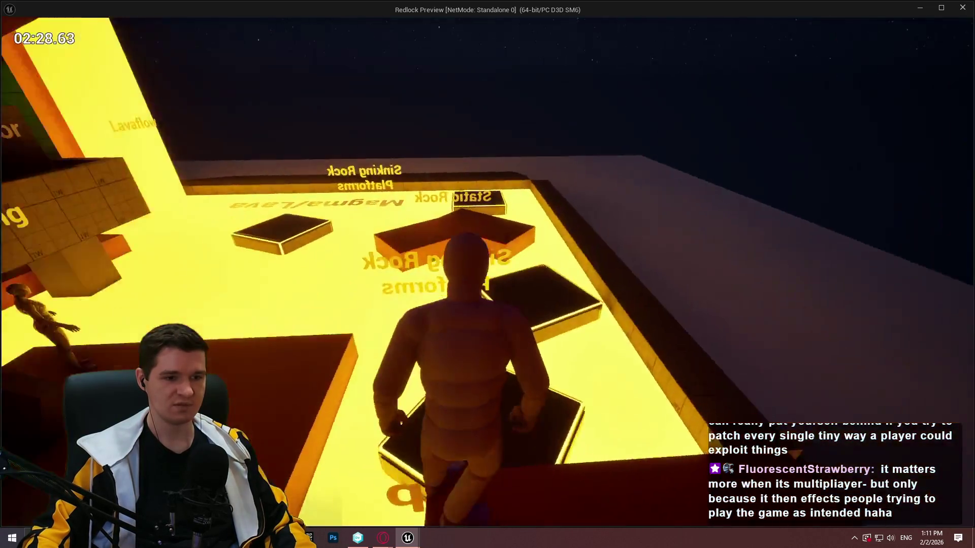
key("w")
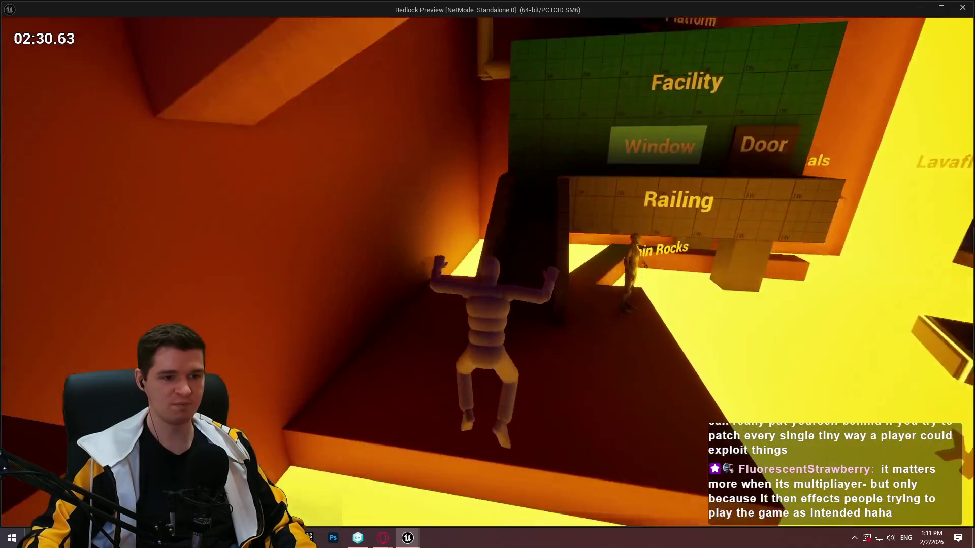
key("w")
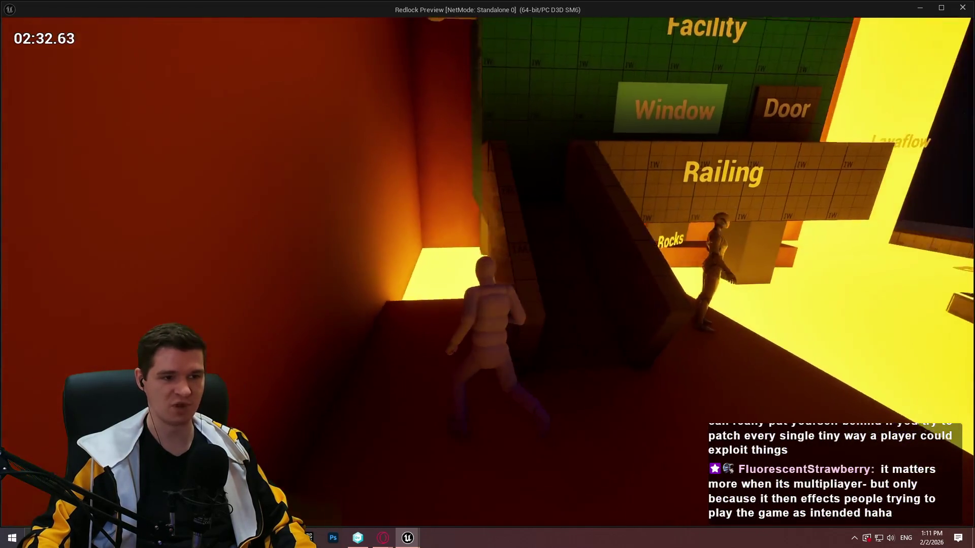
key("w")
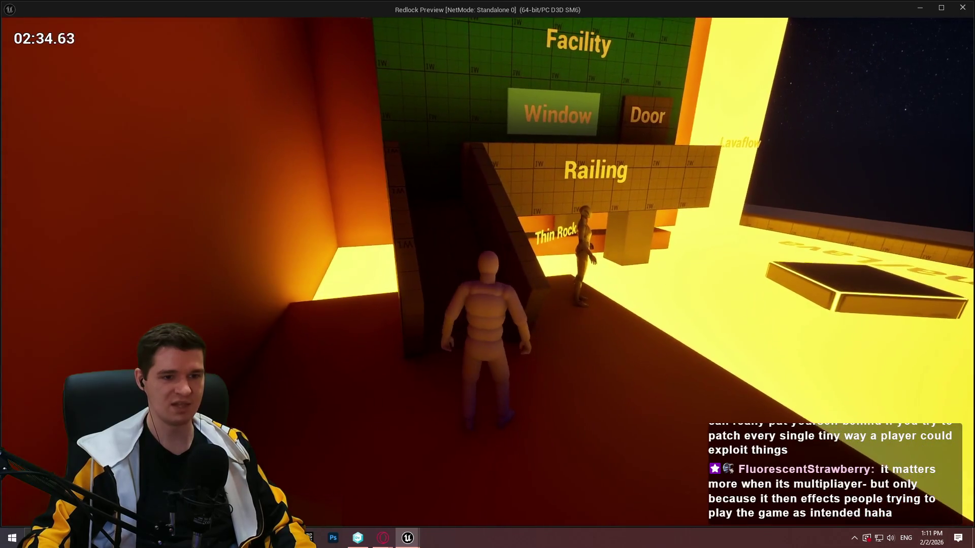
key("w")
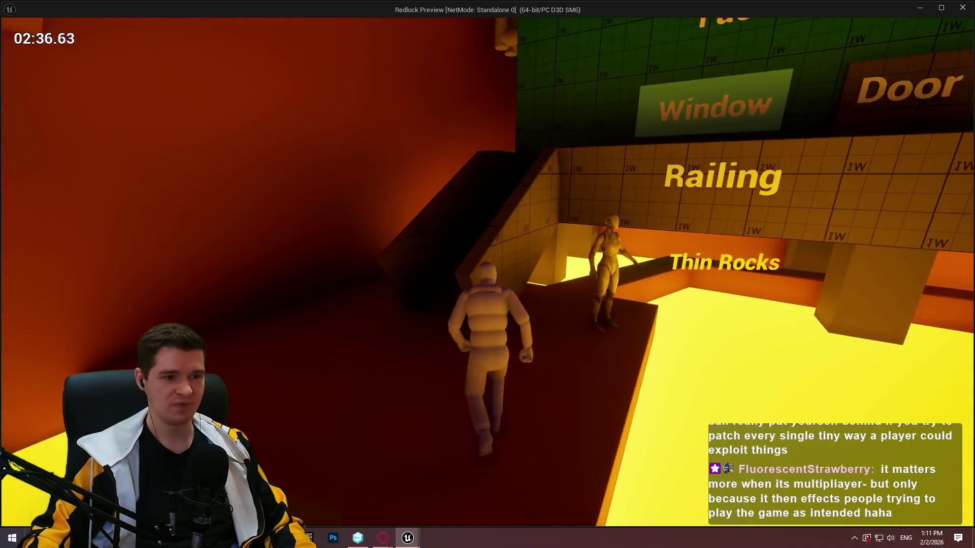
key("space")
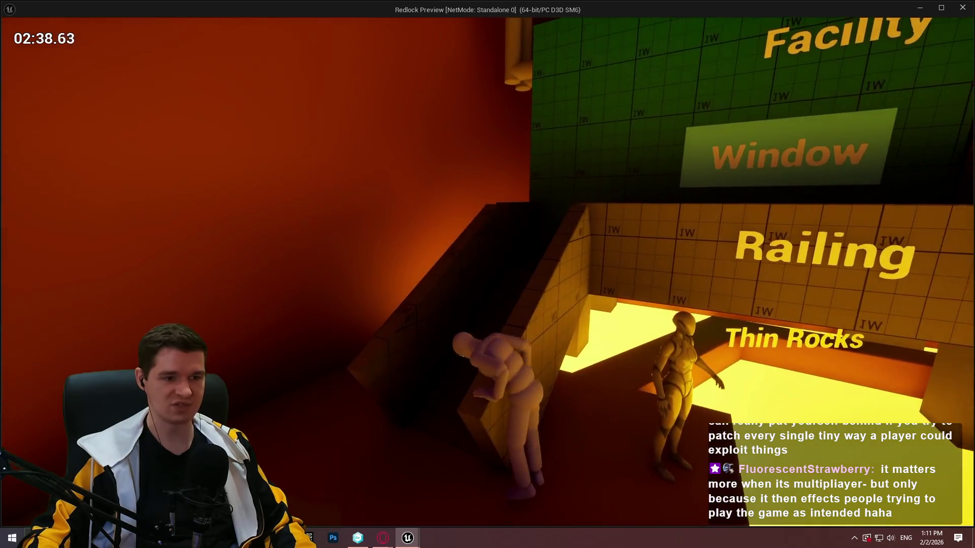
key("w")
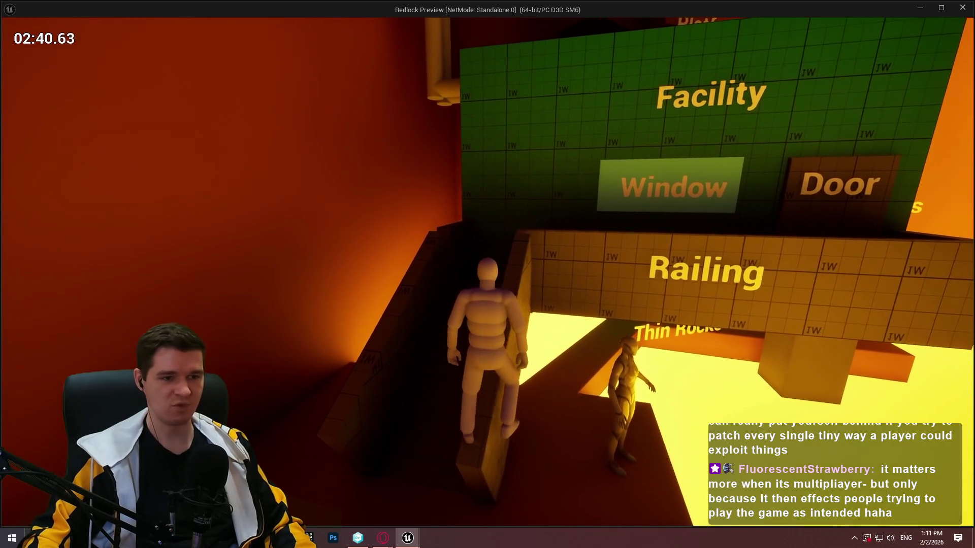
- Climb the orange block and Facility block, leap the lava, and scale the dark wall to the floating platform
key("w")
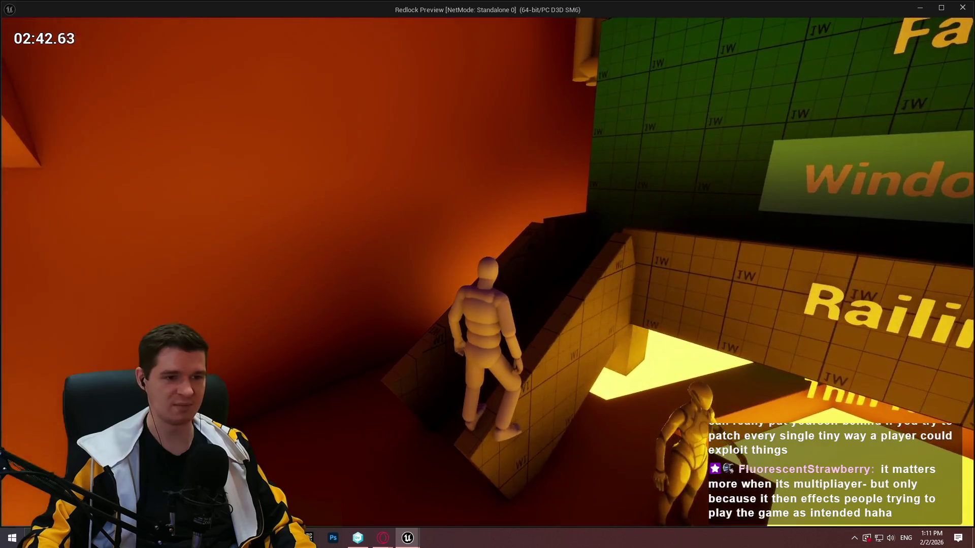
key("w")
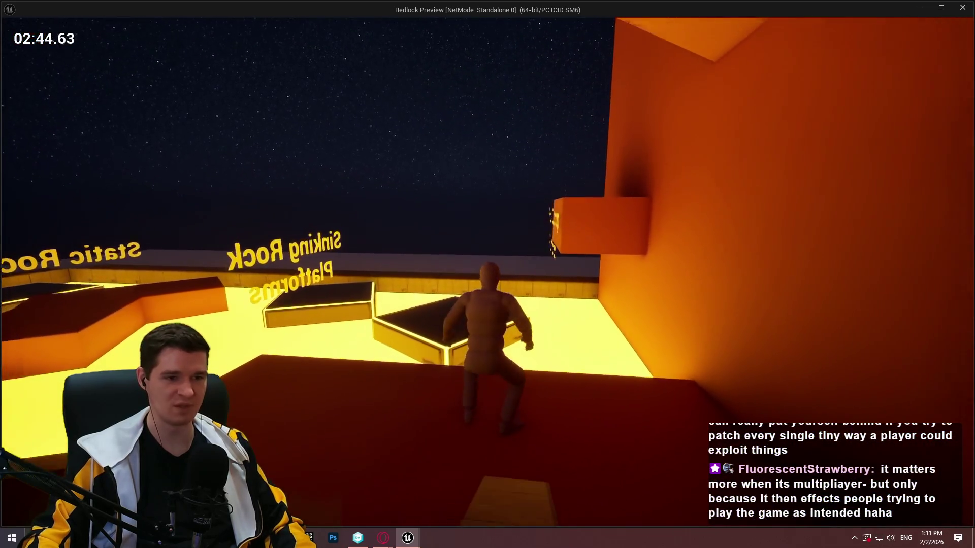
key("space")
key("w")
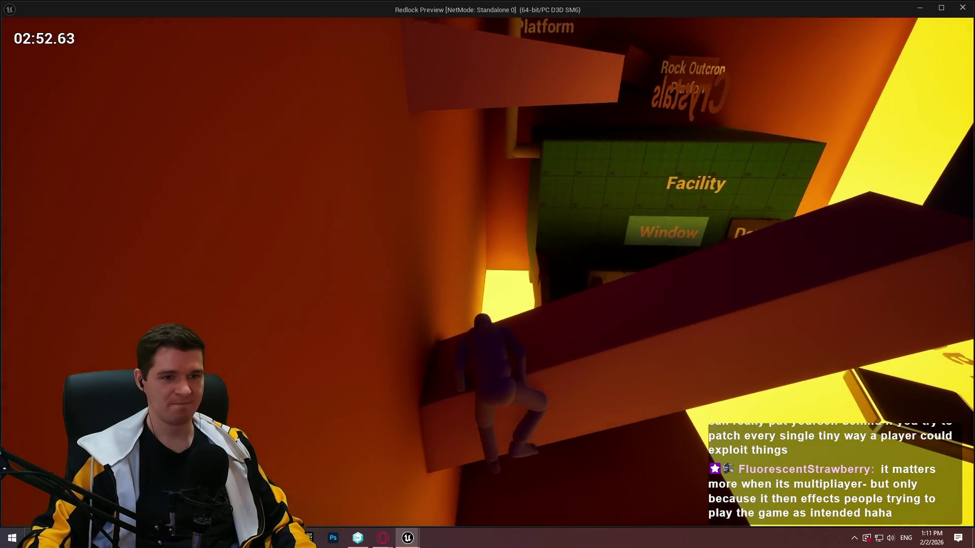
key("w")
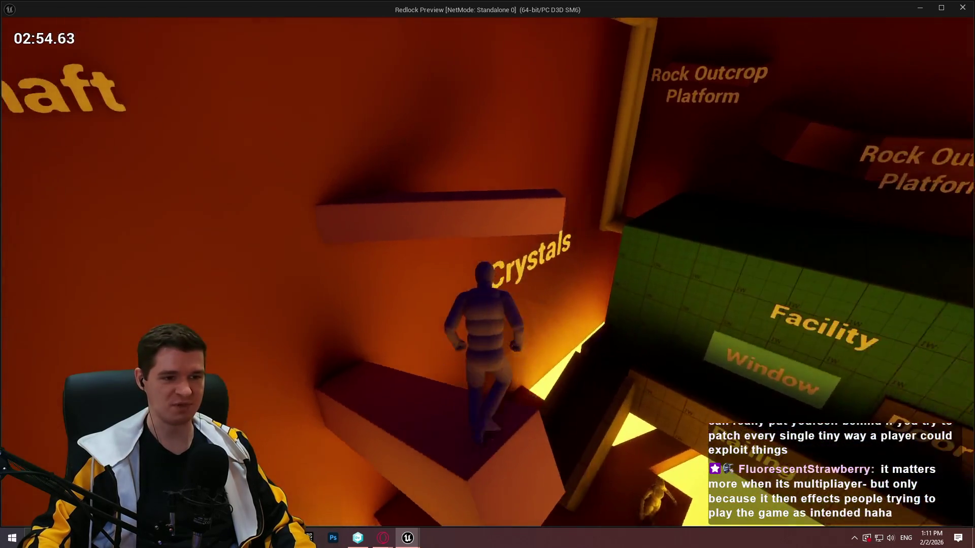
key("space")
key("w")
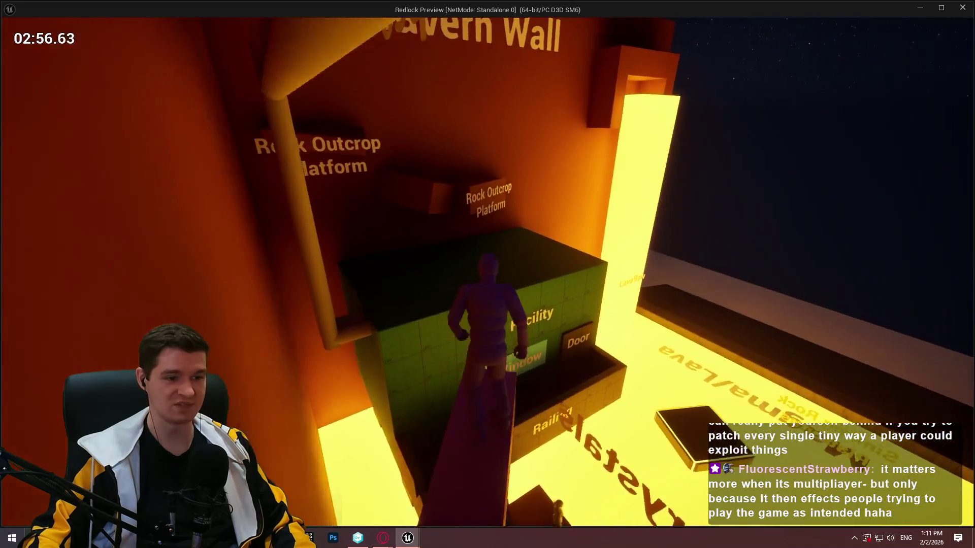
key("w")
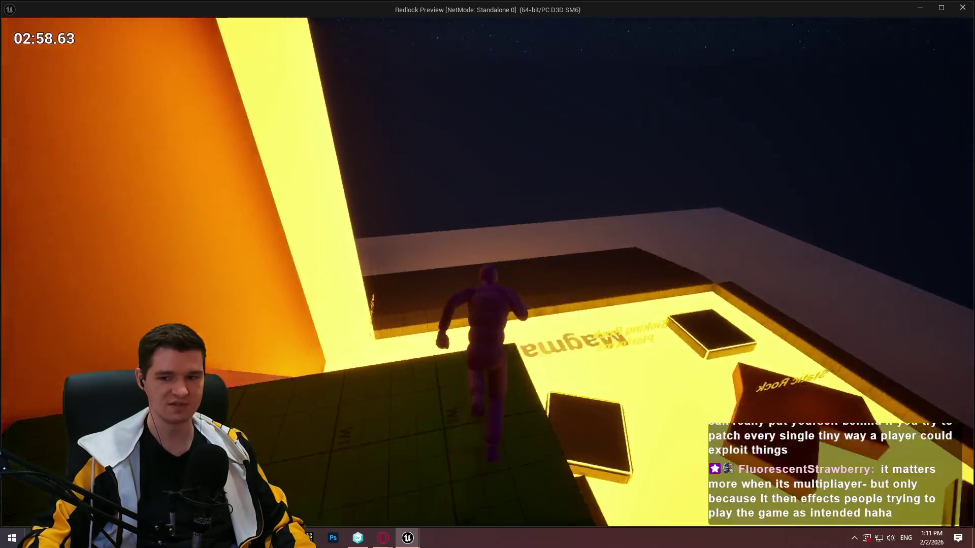
key("space")
key("w")
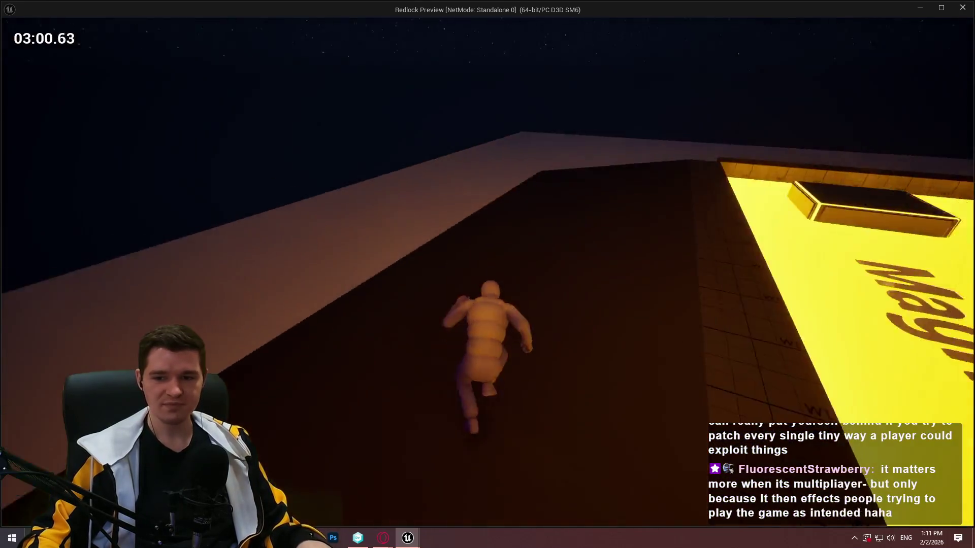
key("w")
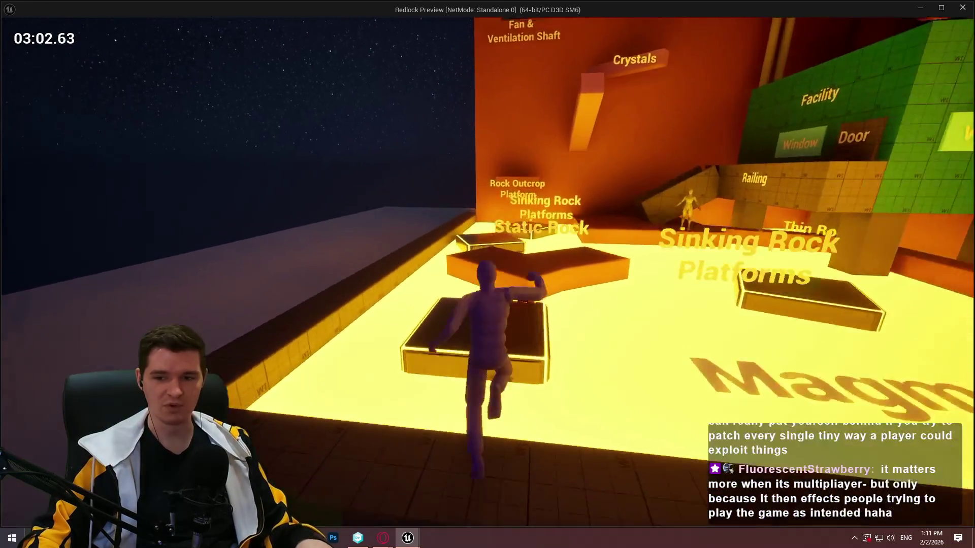
key("w")
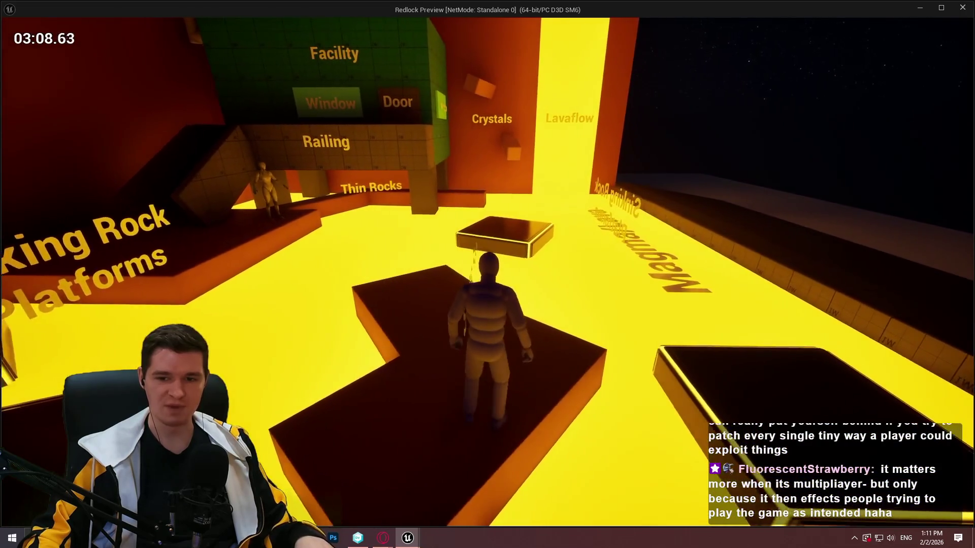
- Run for the facility ledge, pass under the green block and the mannequins, and climb the orange wall
key("w")
key("space")
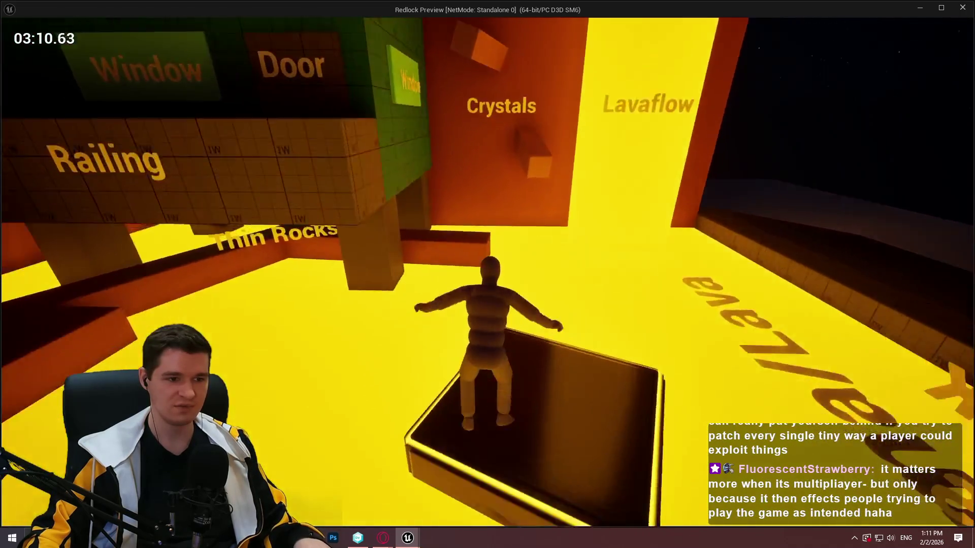
key("w")
key("w")
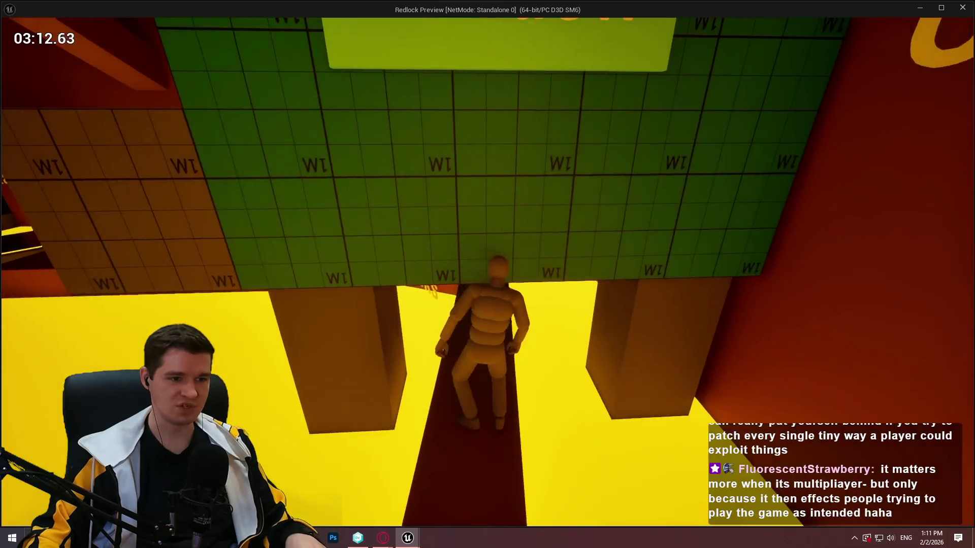
key("w")
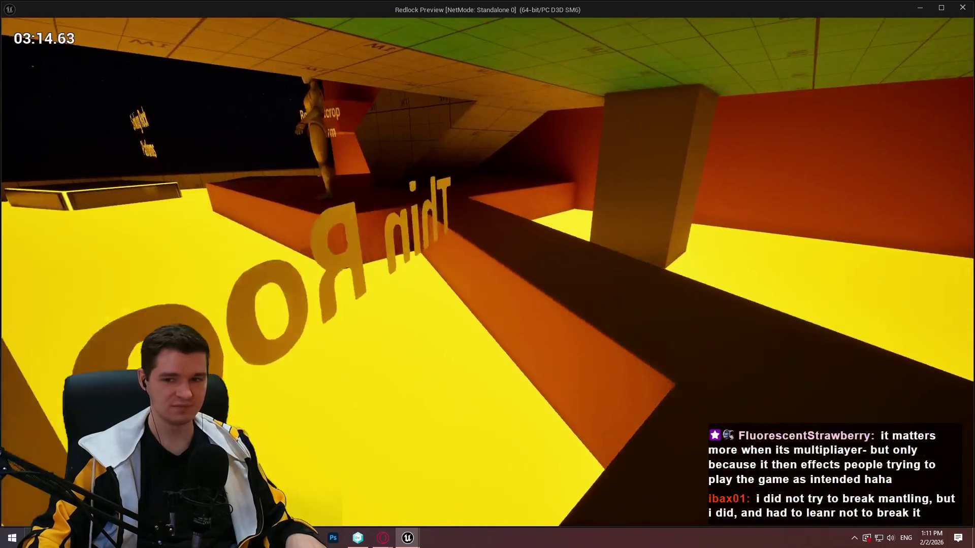
key("w")
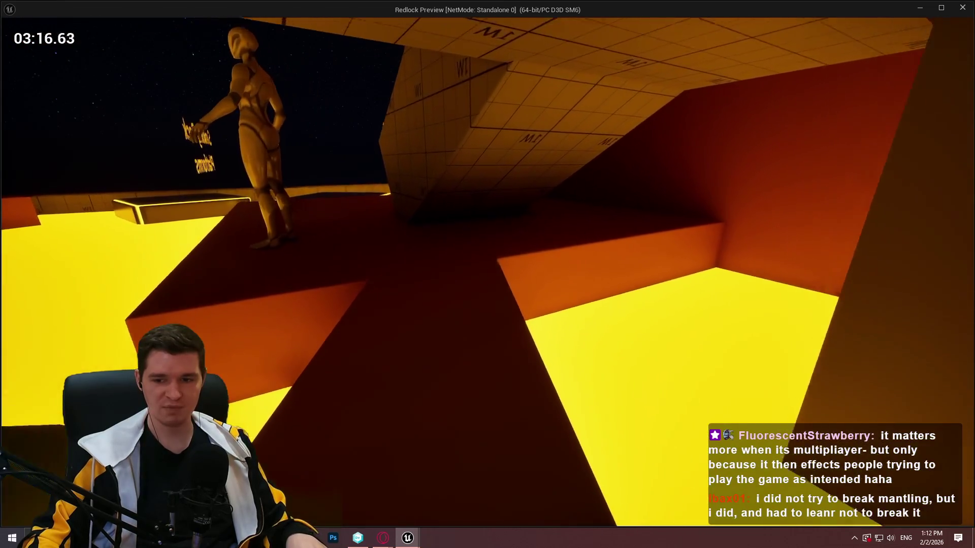
key("w")
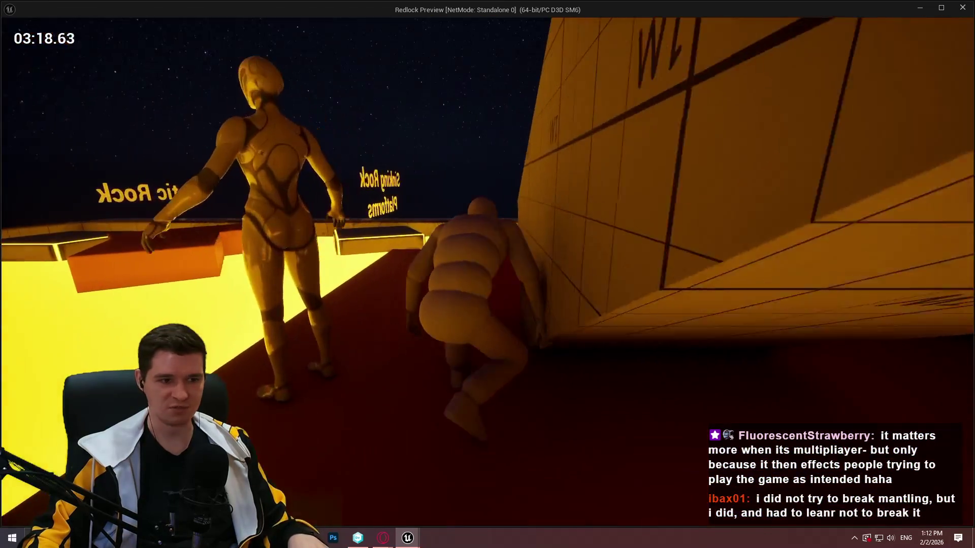
key("w")
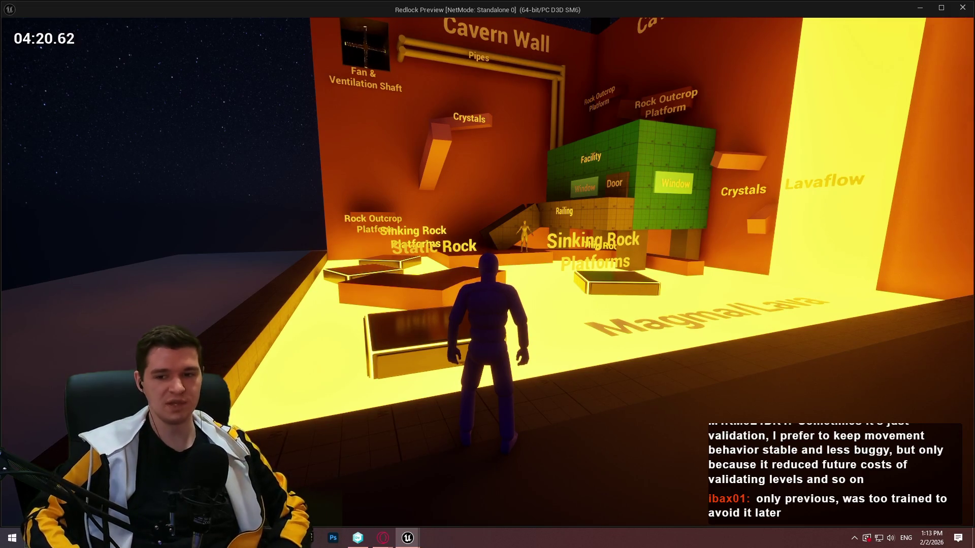
- Jump to the green platform, drop onto a sinking platform, and mantle onto the Static Rock platform
key("w")
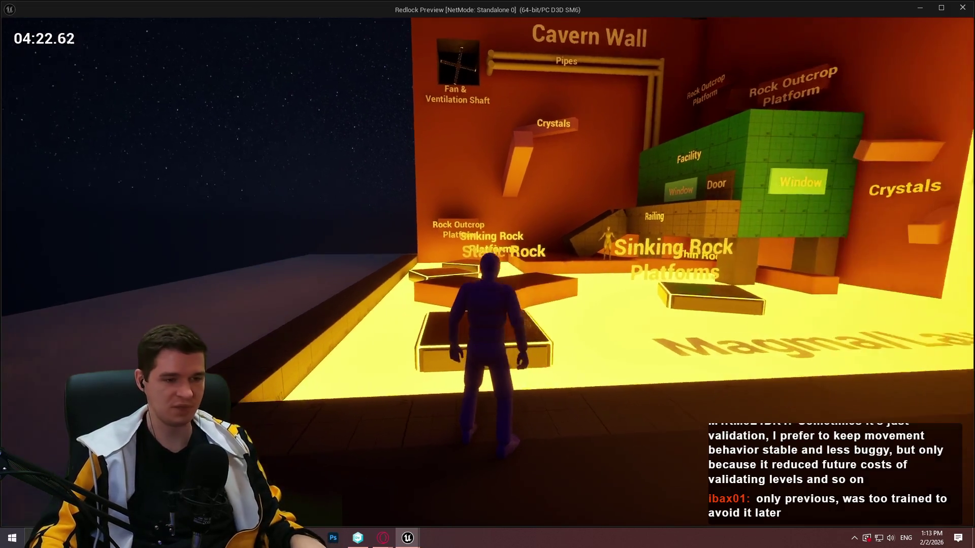
key("space")
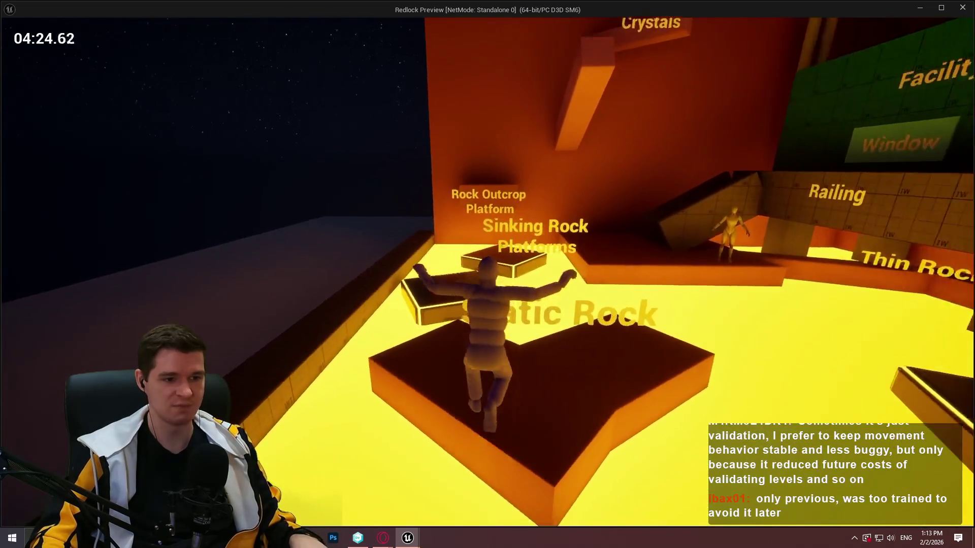
key("space")
key("space")
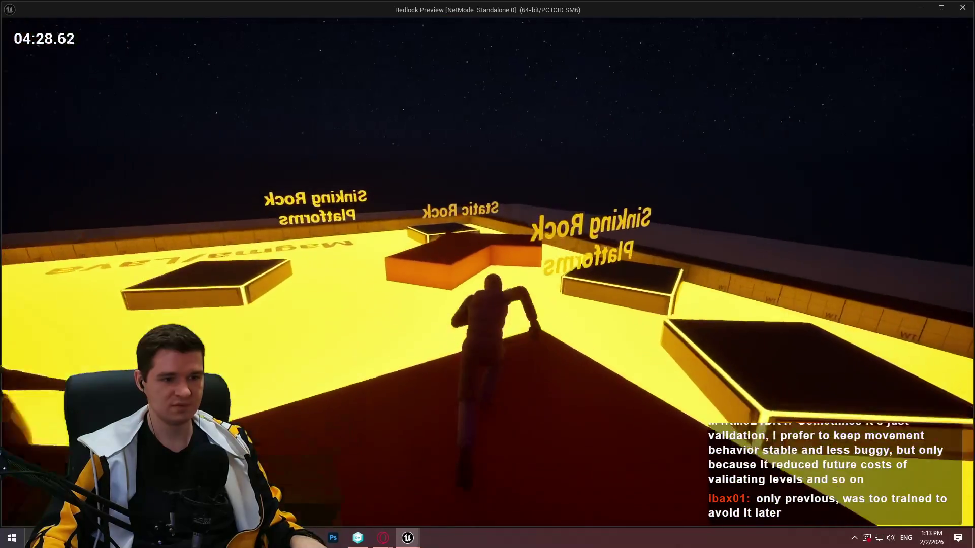
key("space")
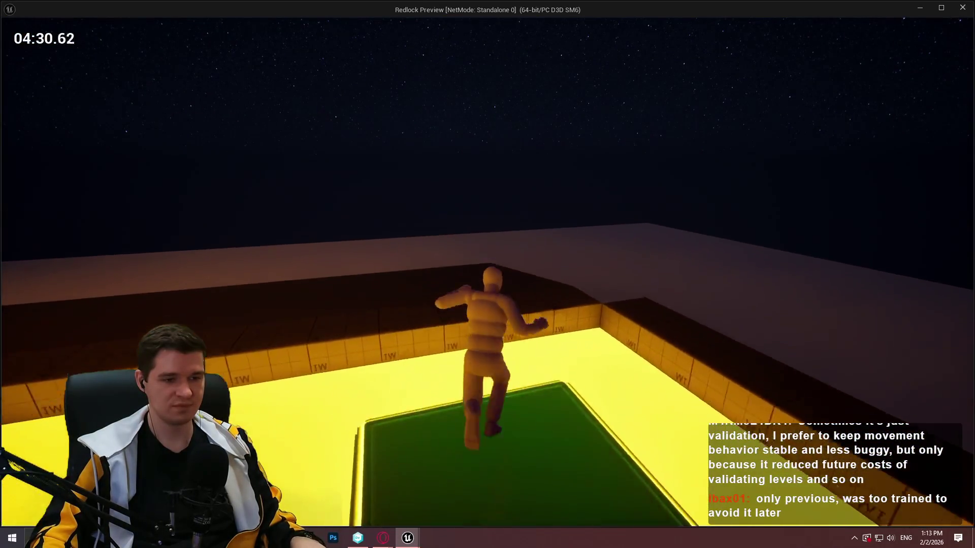
key("space")
key("space")
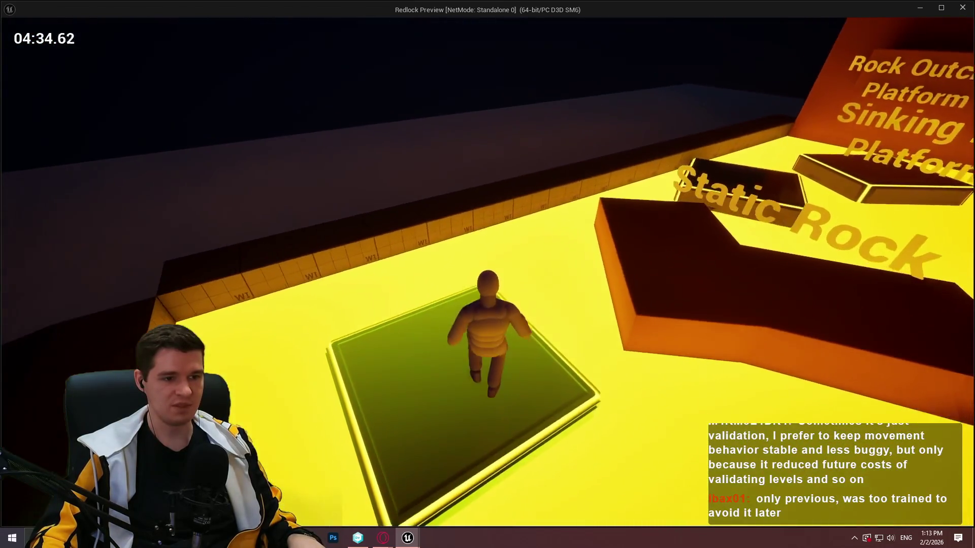
key("space")
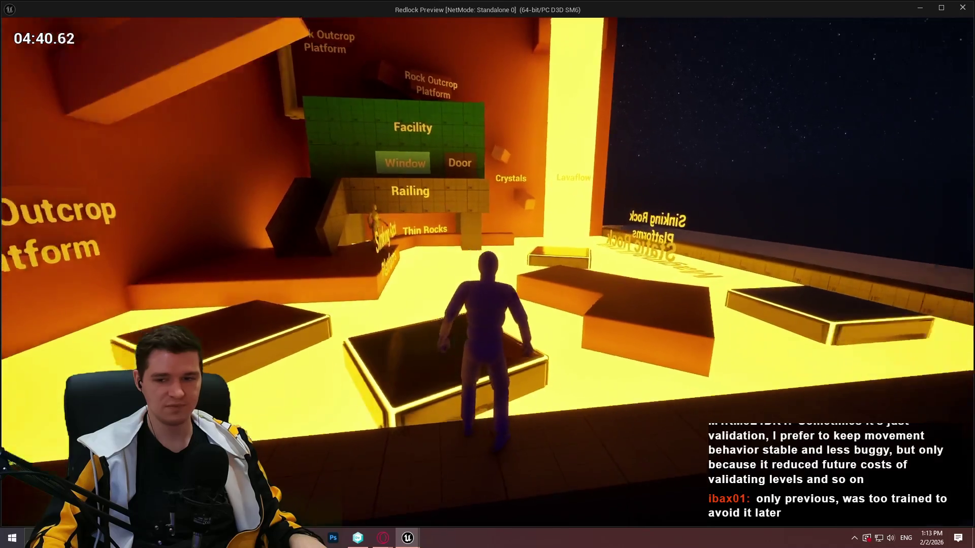
key("space")
- Cross the Static Rock and Sinking Rock platforms over the lava, then end the preview with Esc
key("w")
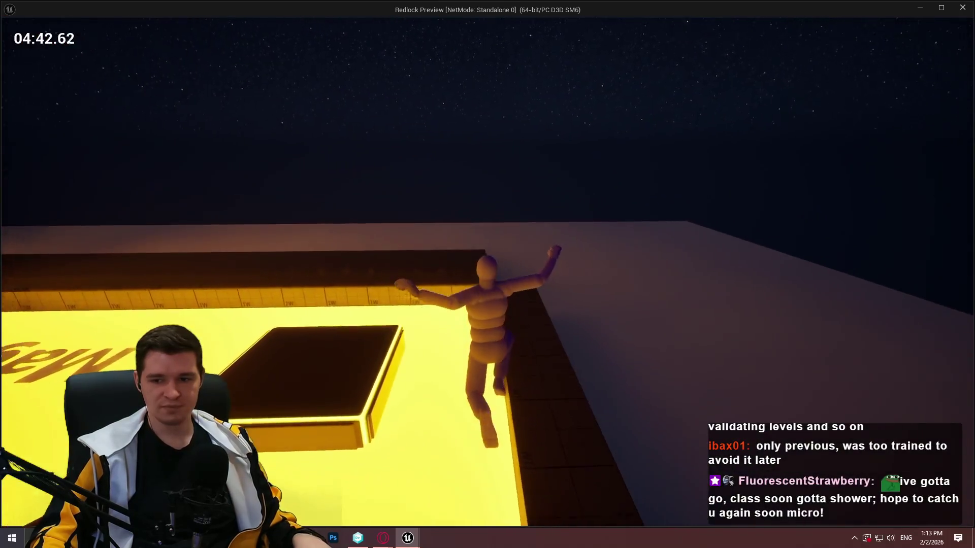
key("w")
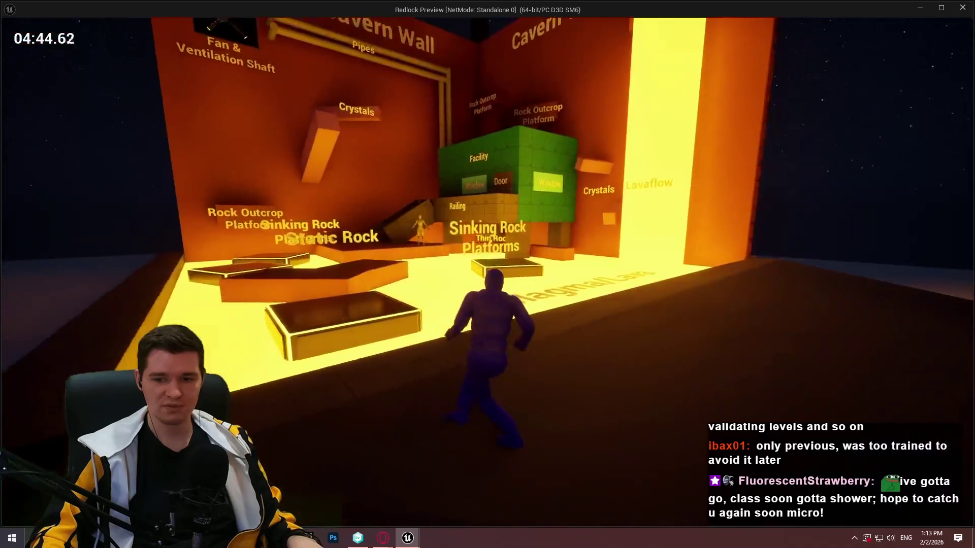
key("space")
key("space")
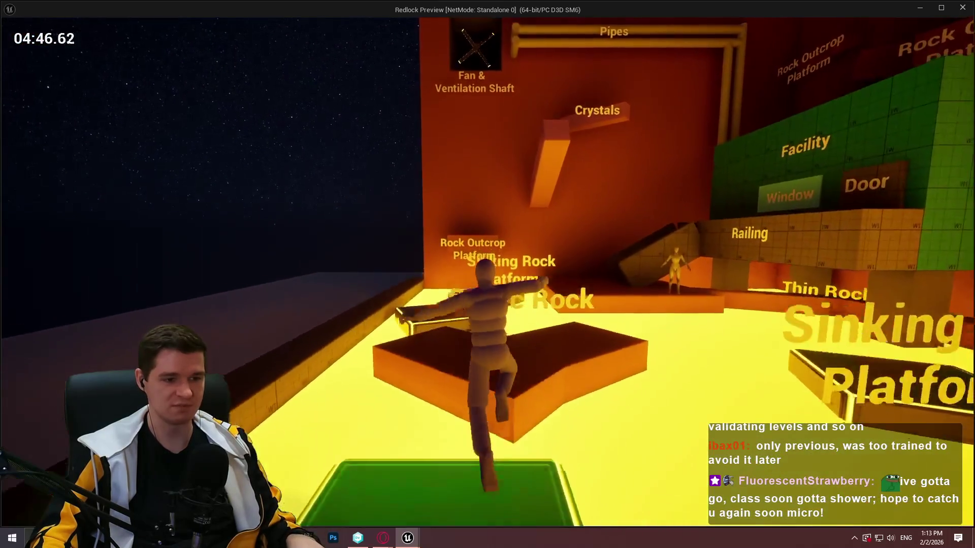
key("space")
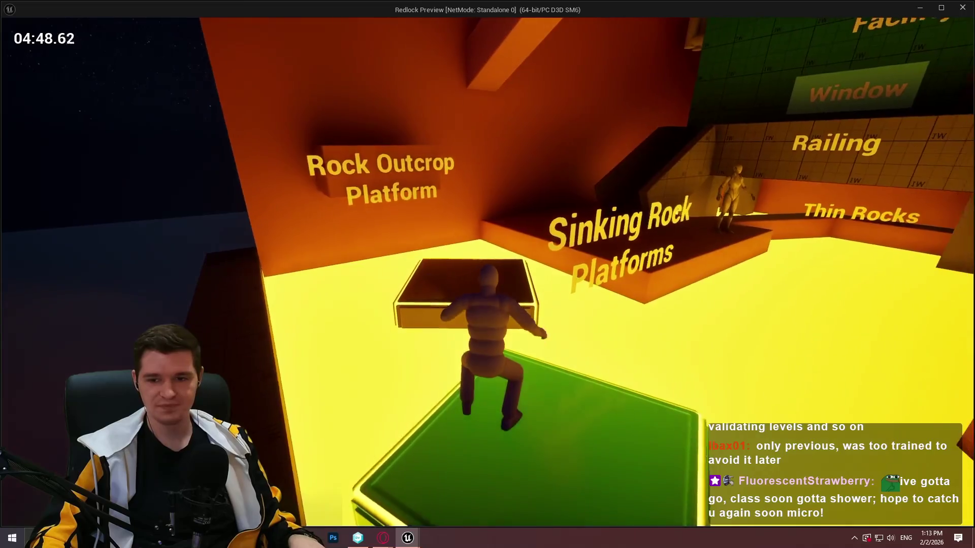
key("w")
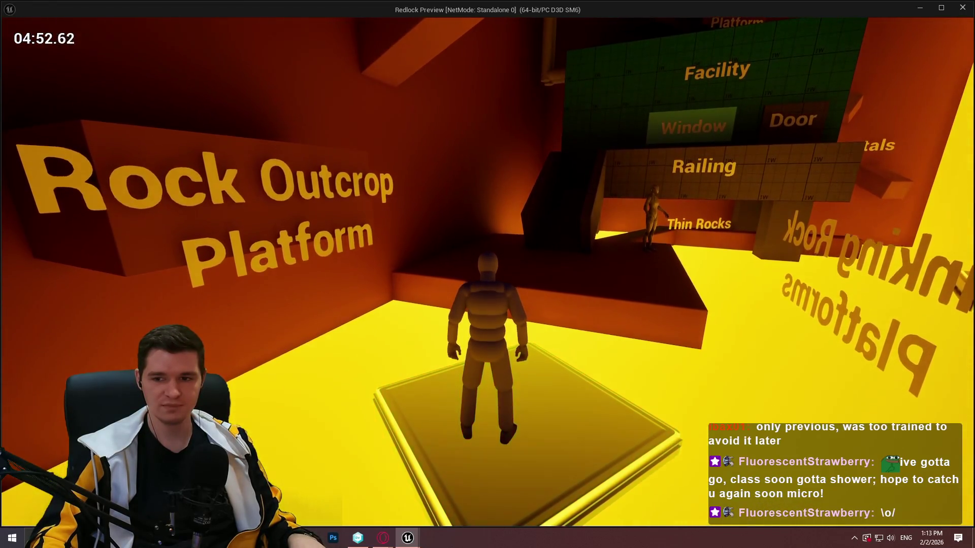
key("space")
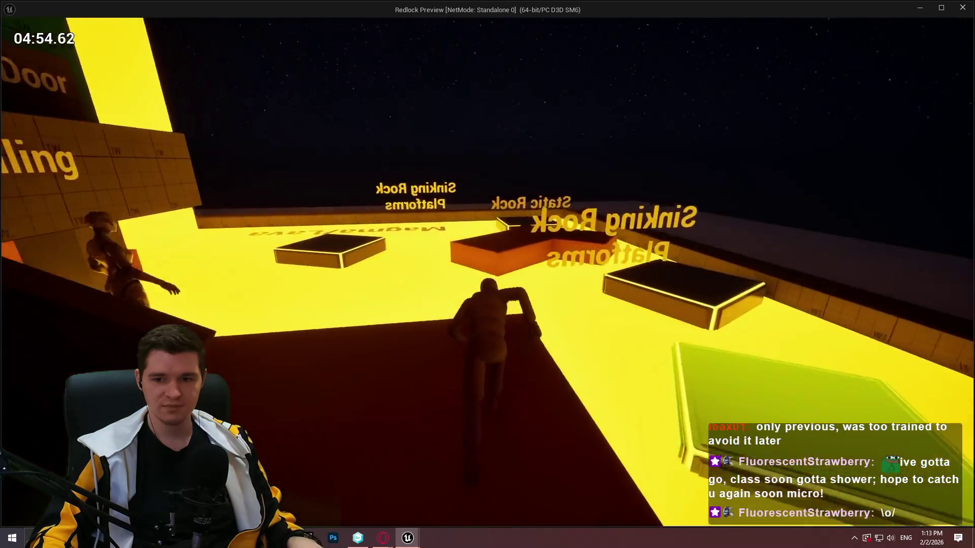
key("w")
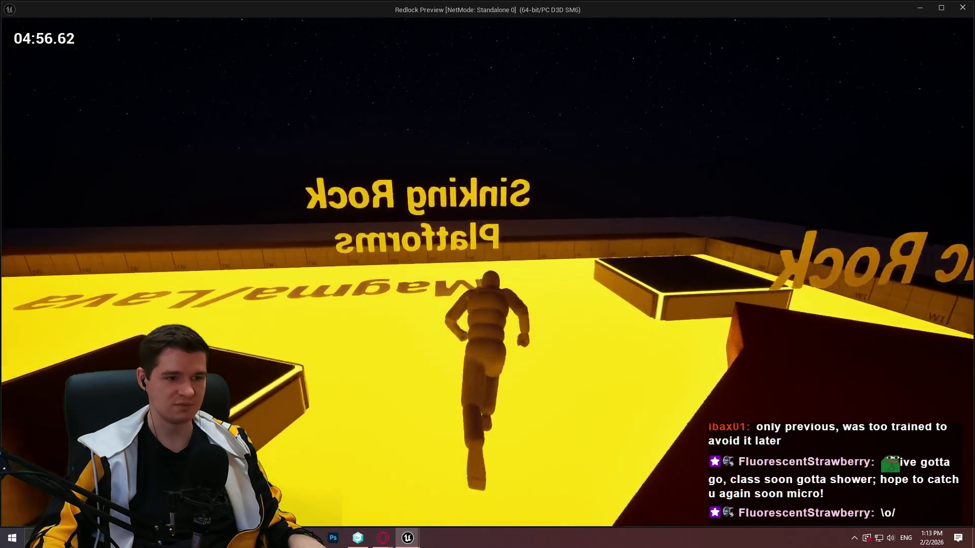
key("w")
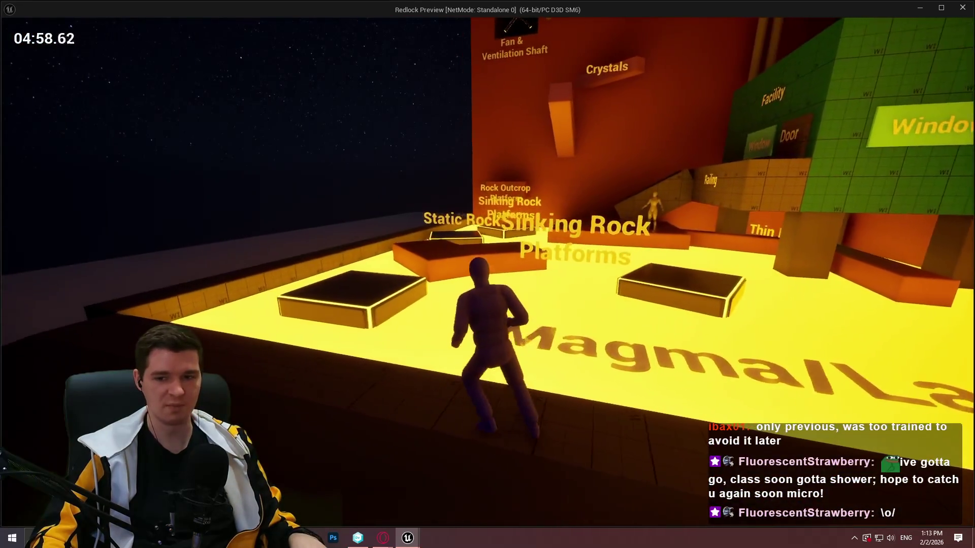
key("Escape")
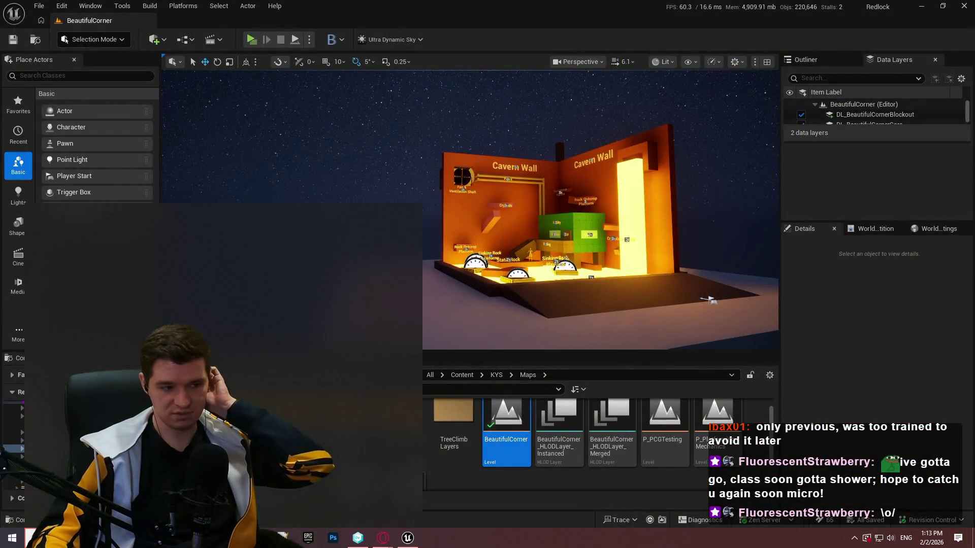
- Launch Discord from the Start menu and minimise its window
key("super")
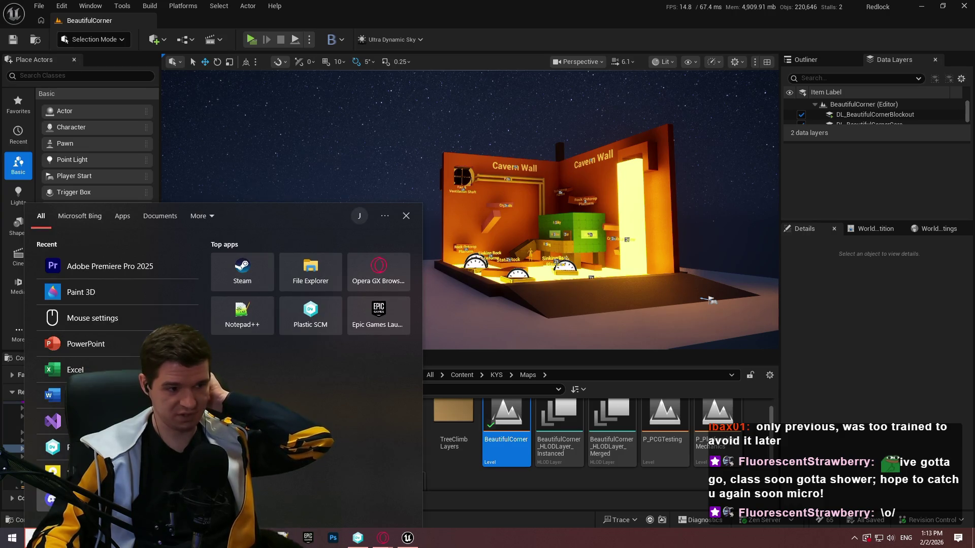
left_click(555, 390)
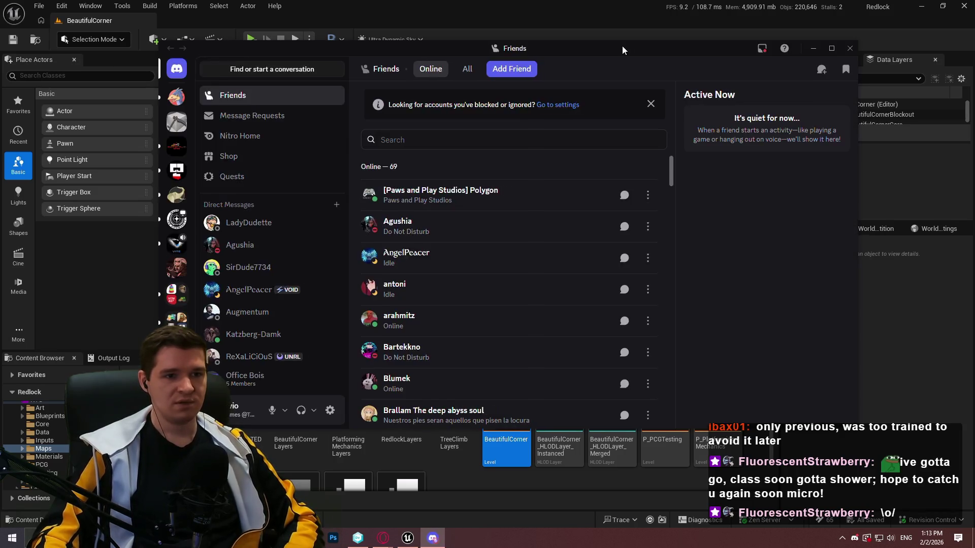
left_click(433, 539)
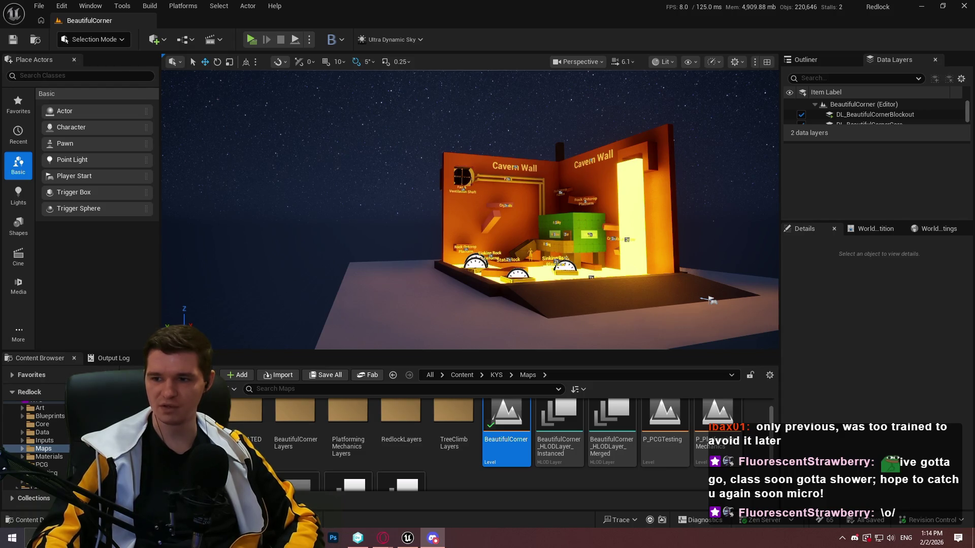
key("alt+Tab")
left_click(846, 61)
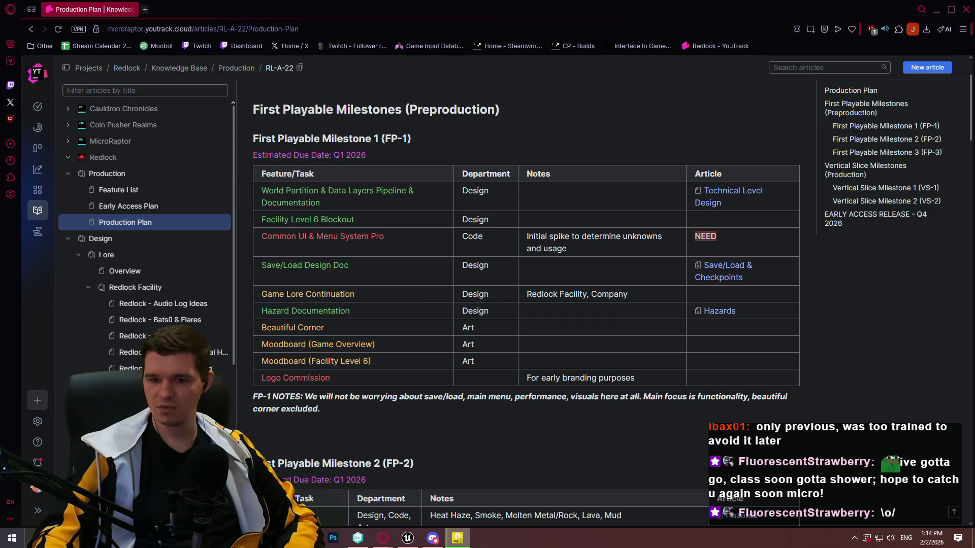
left_click(457, 538)
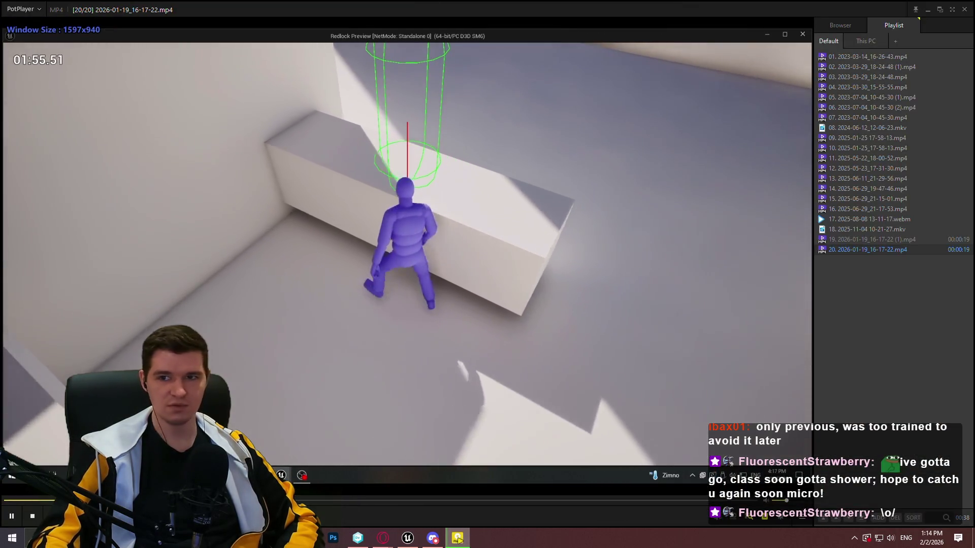
left_click(12, 517)
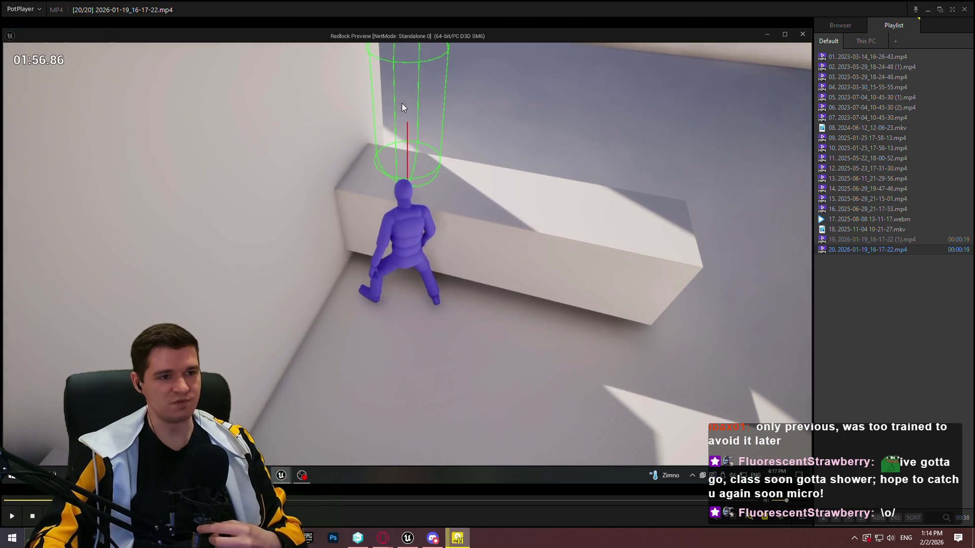
left_click(278, 208)
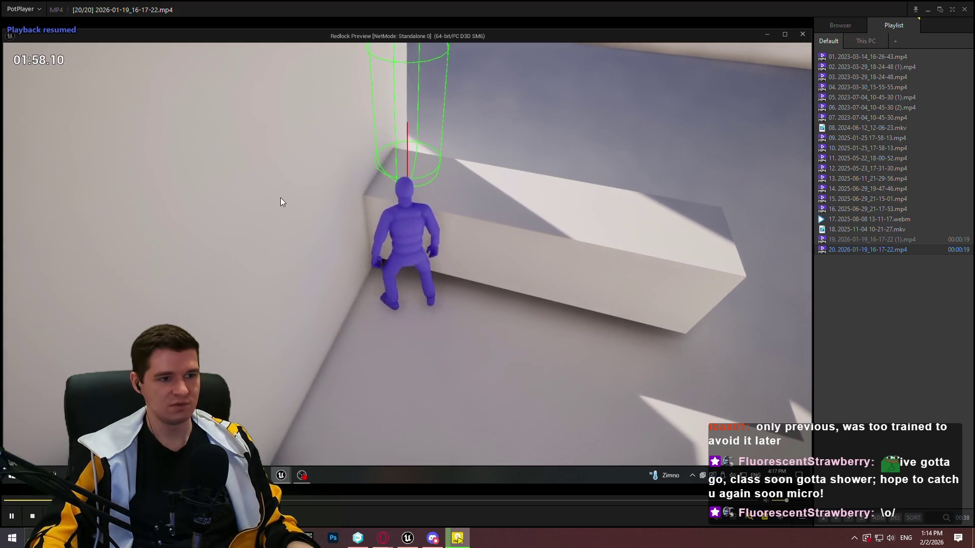
left_click(280, 197)
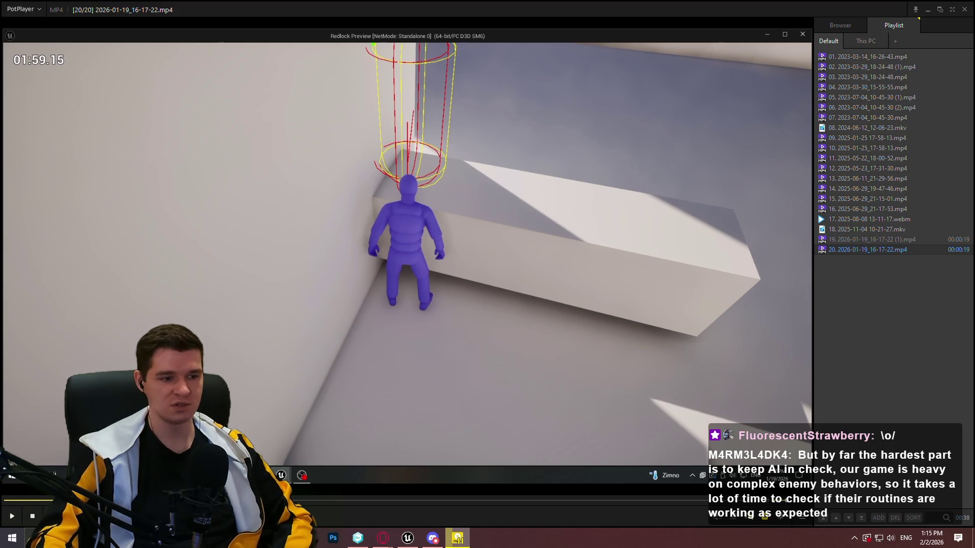
key("Left")
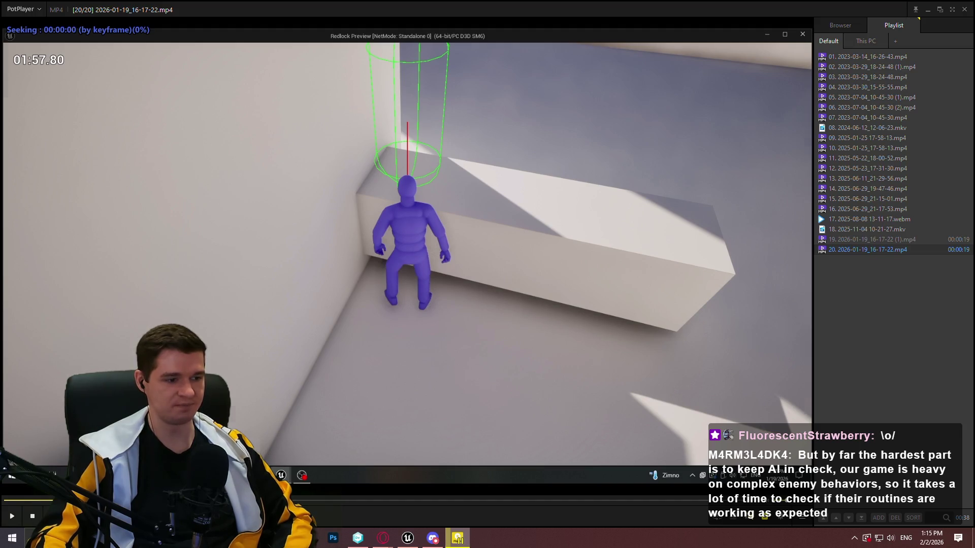
key("space")
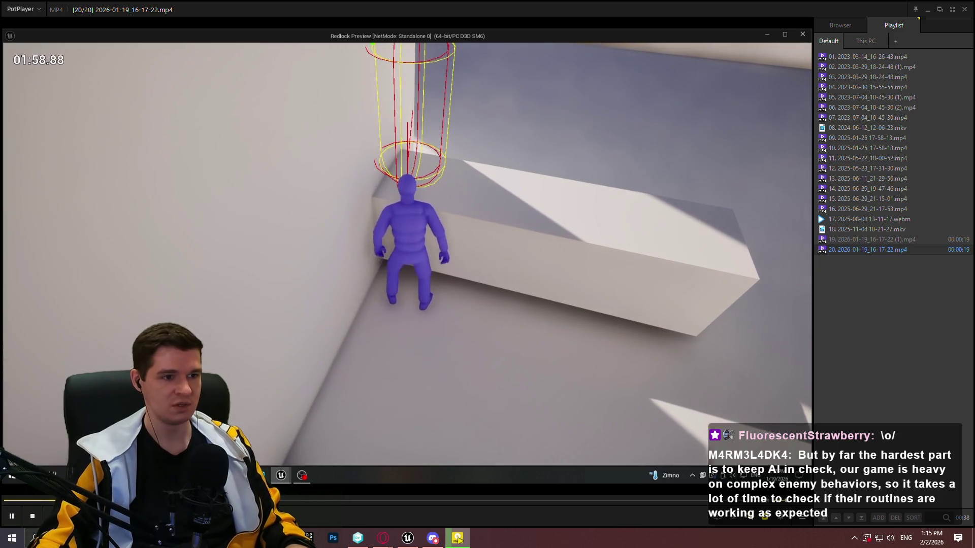
key("space")
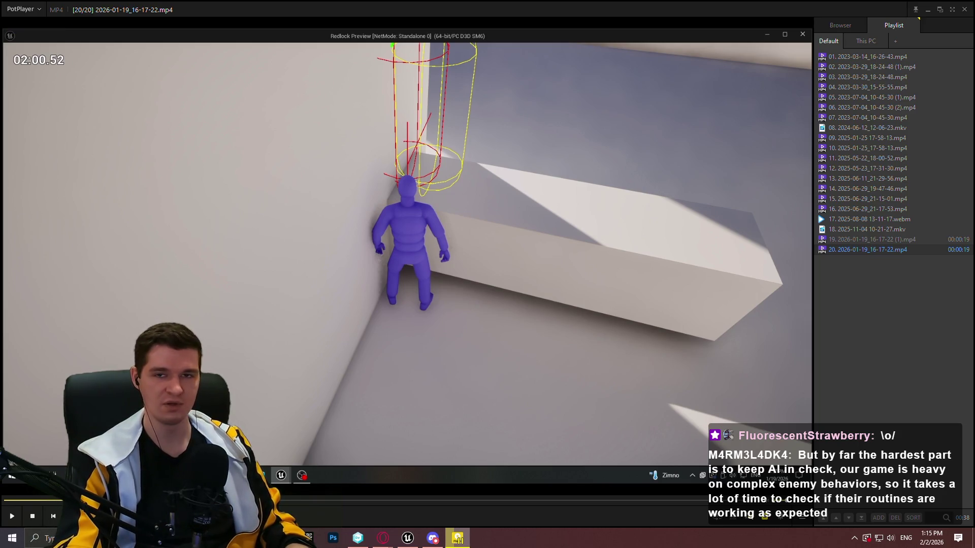
key("space")
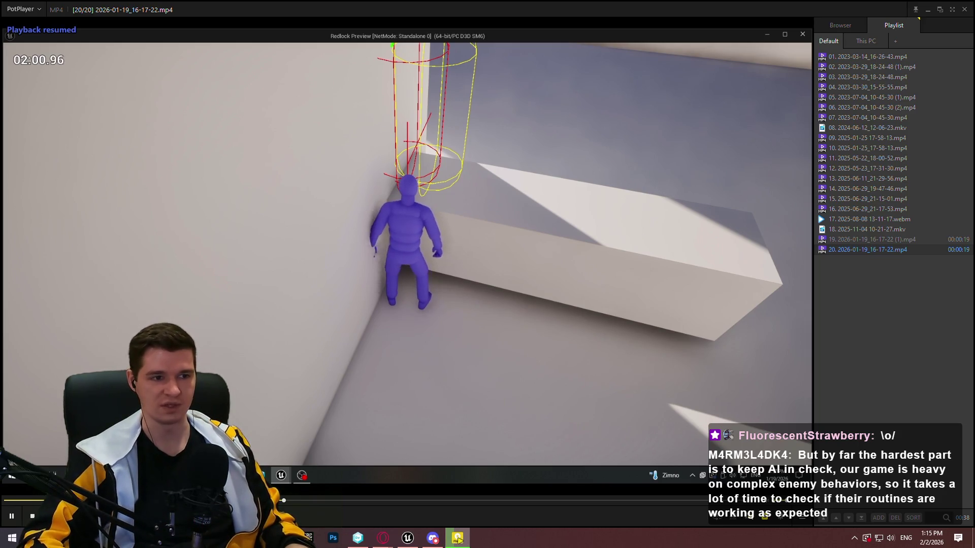
key("space")
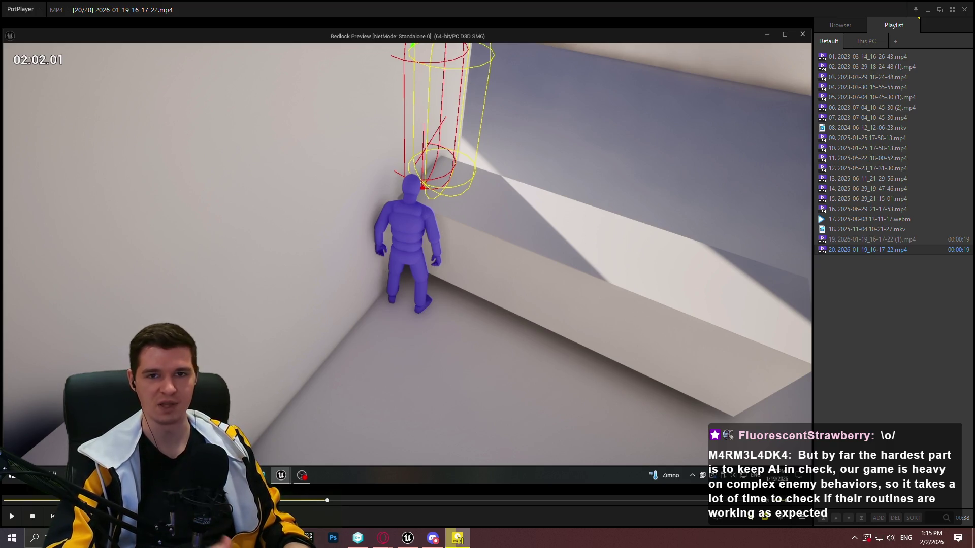
key("space")
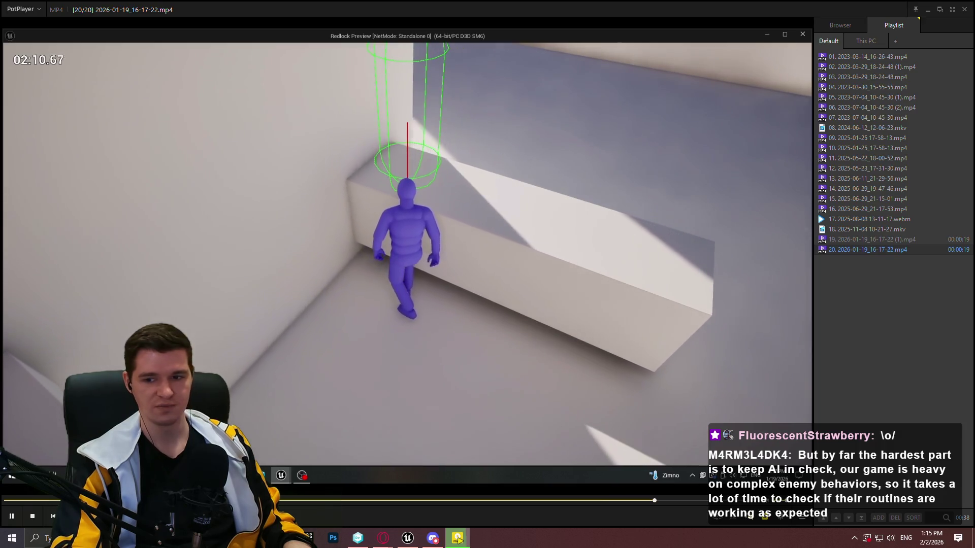
key("space")
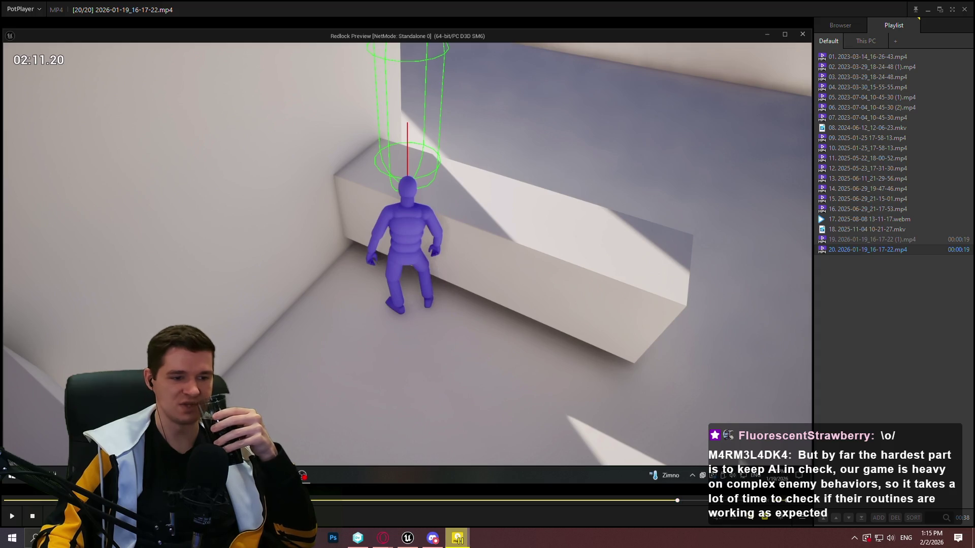
left_click(11, 501)
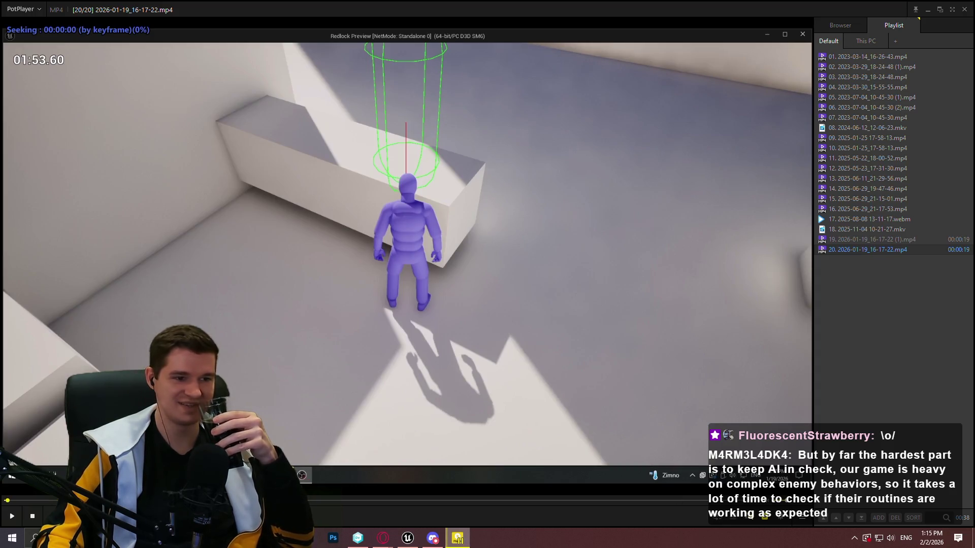
- Replay the ledge-climb clip, pausing at 02:00.78 and 02:10.12, then close PotPlayer
left_click(20, 514)
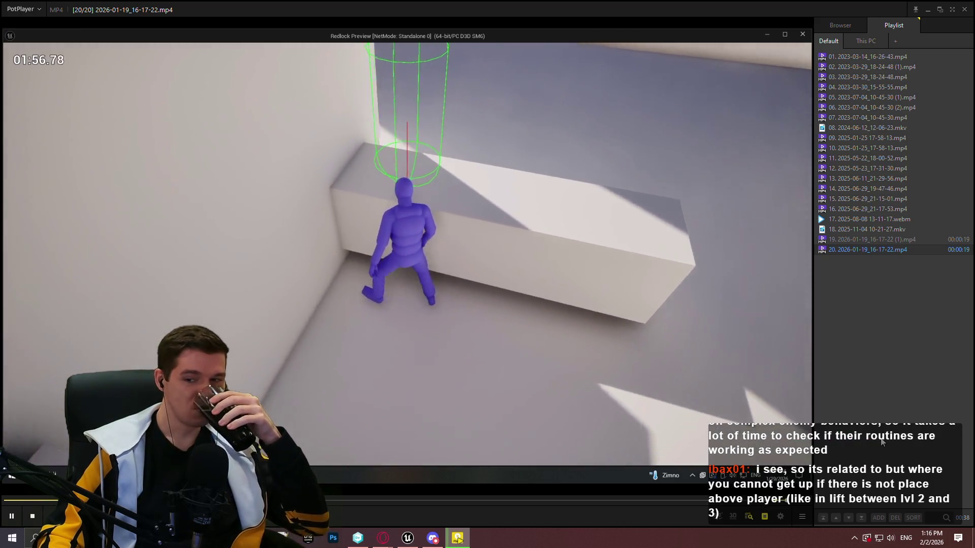
left_click(409, 342)
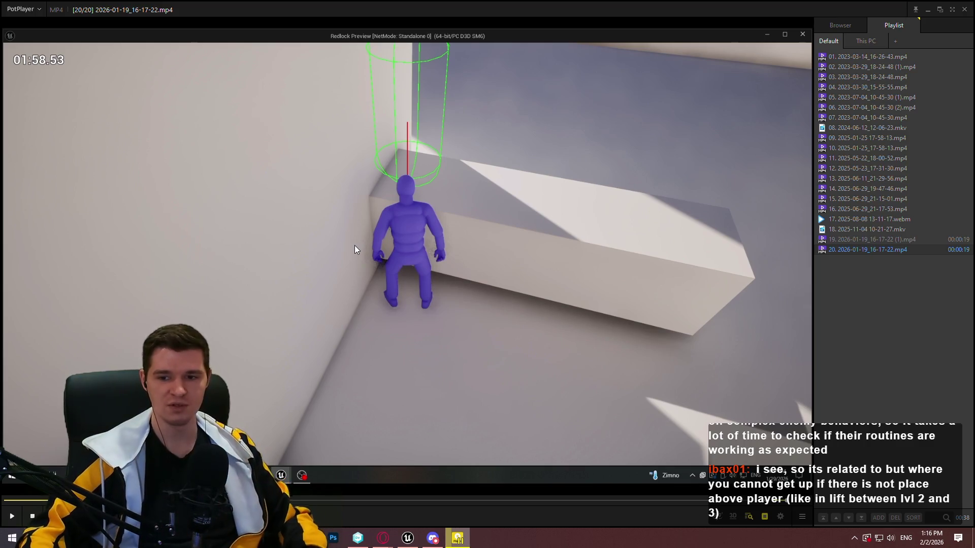
left_click(318, 274)
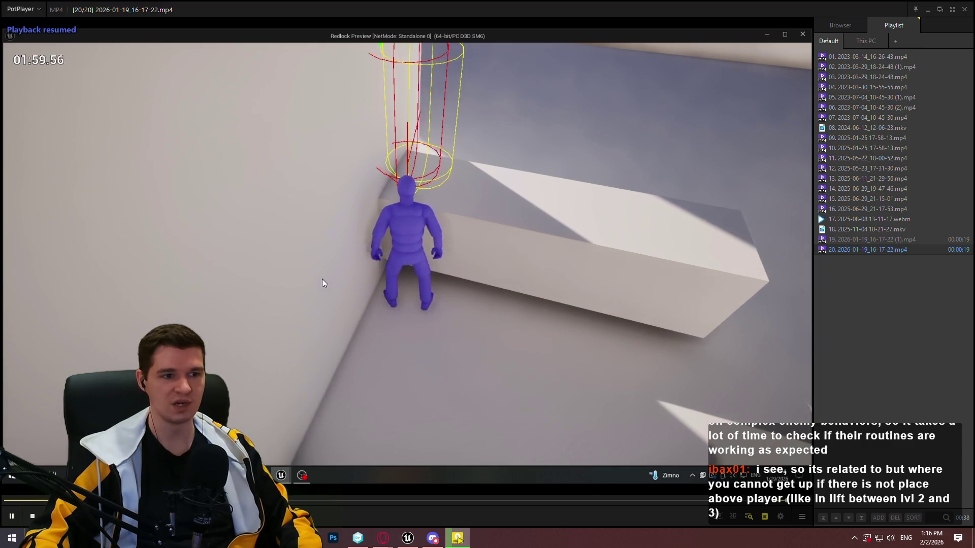
left_click(295, 267)
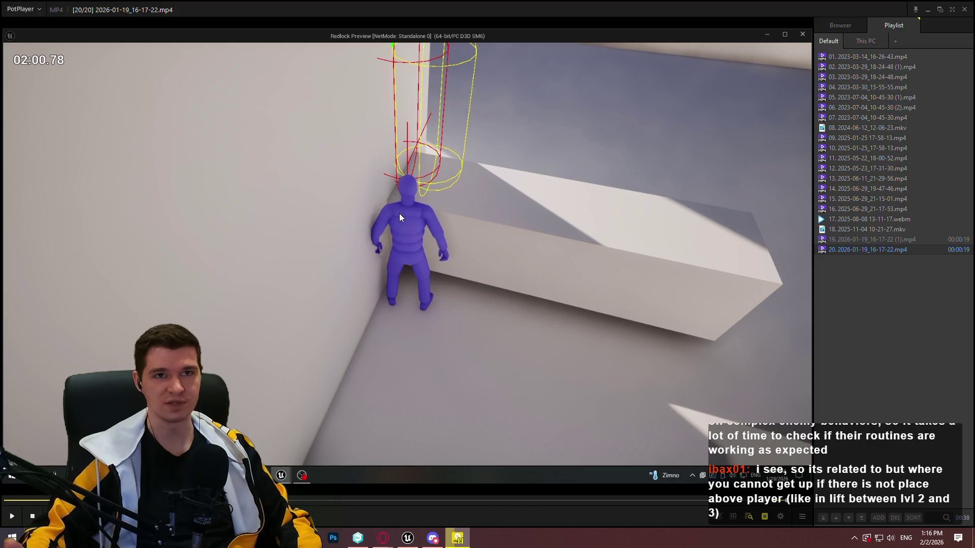
left_click(294, 242)
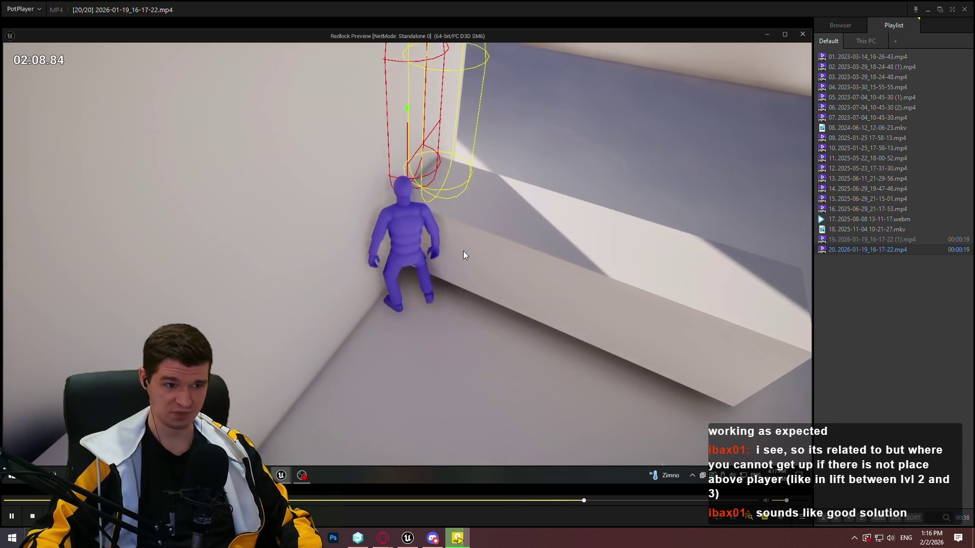
left_click(458, 241)
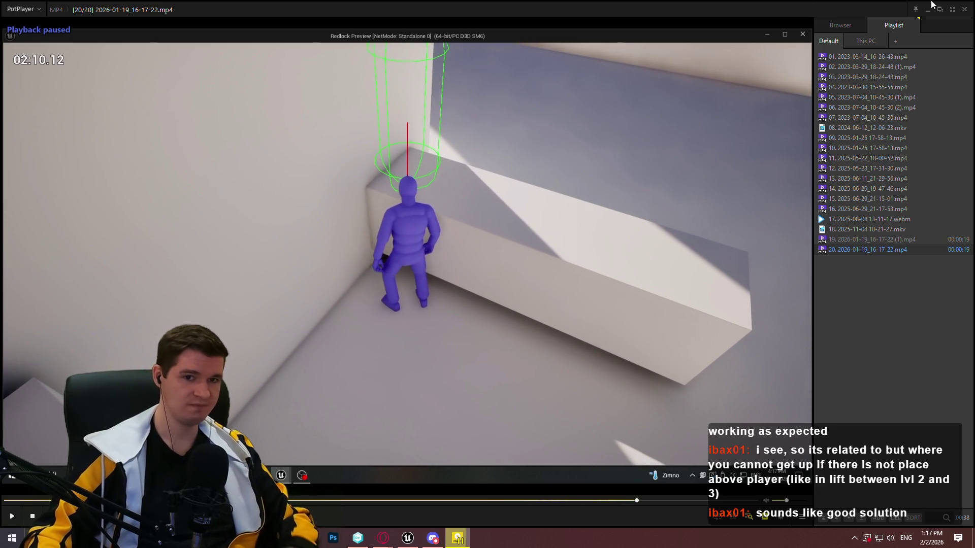
left_click(964, 10)
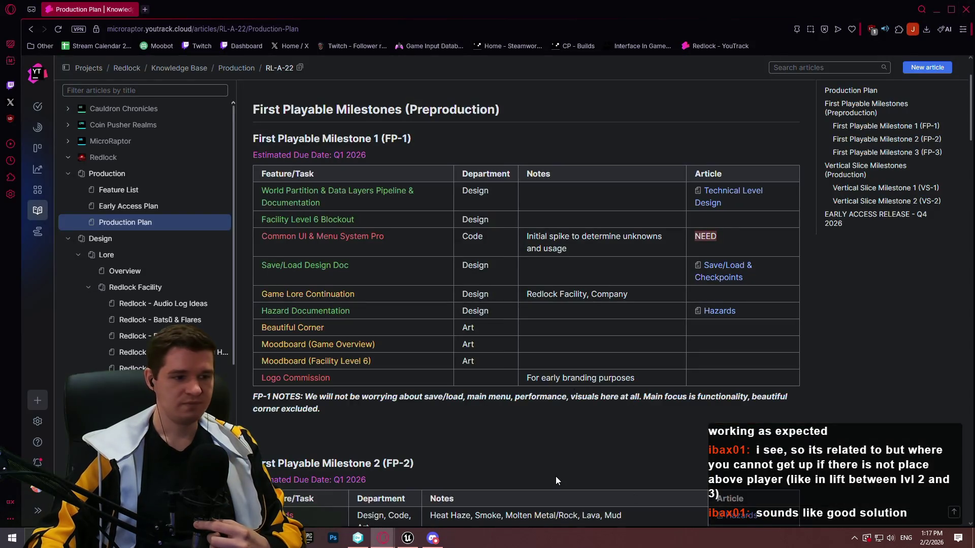
scroll(556, 477, "up", 2)
scroll(471, 263, "down", 4)
scroll(417, 173, "up", 4)
scroll(427, 180, "down", 7)
scroll(458, 216, "down", 2)
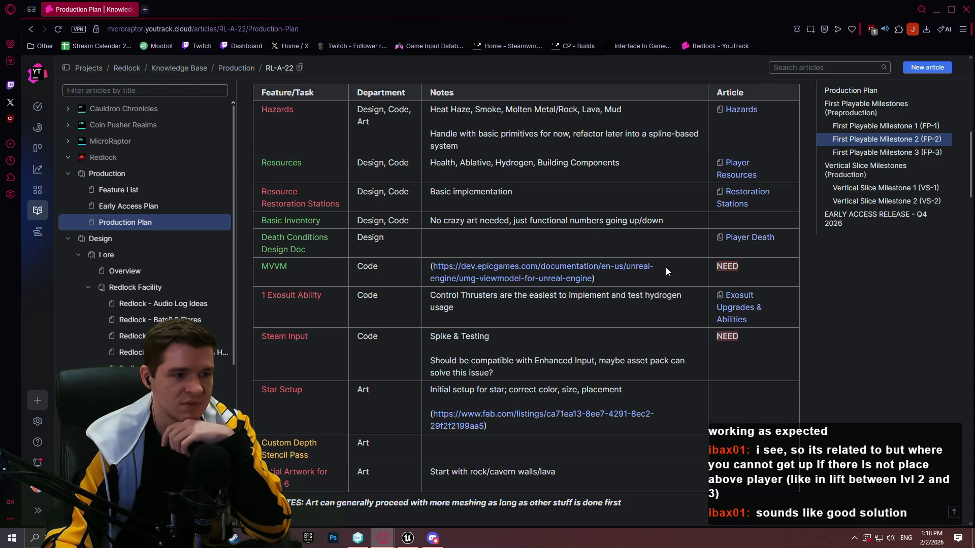
scroll(601, 283, "down", 2)
scroll(516, 277, "up", 4)
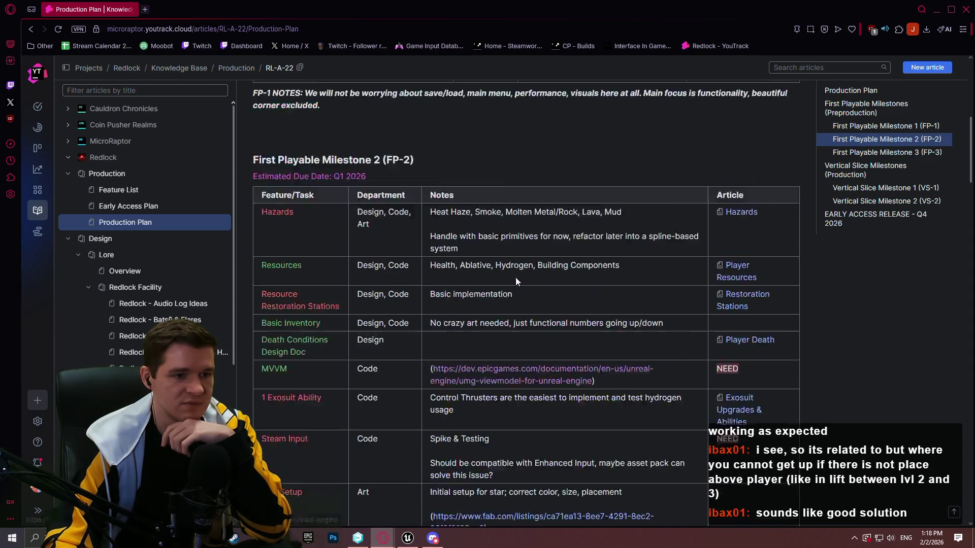
scroll(559, 274, "down", 3)
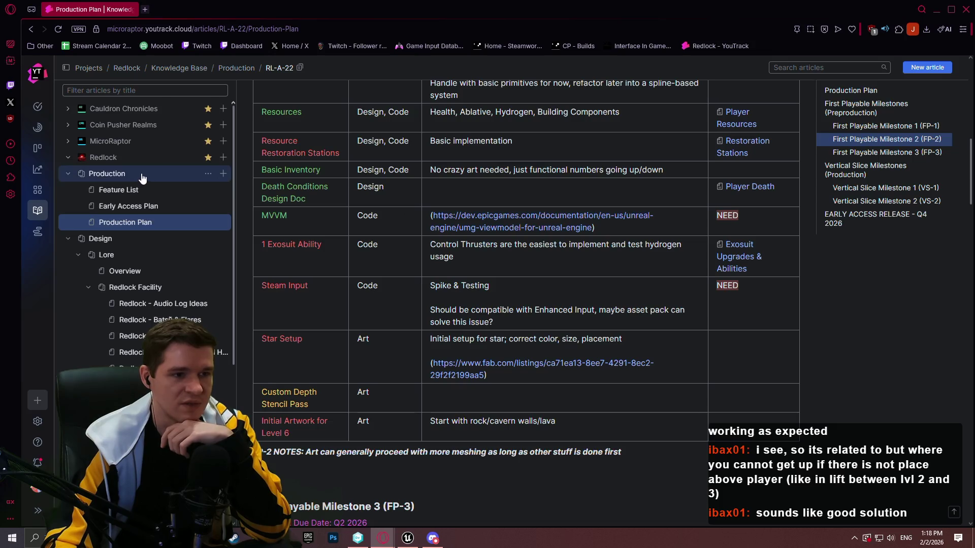
mouse_move(513, 141)
left_mouse_down()
mouse_move(500, 112)
mouse_move(428, 139)
left_mouse_up()
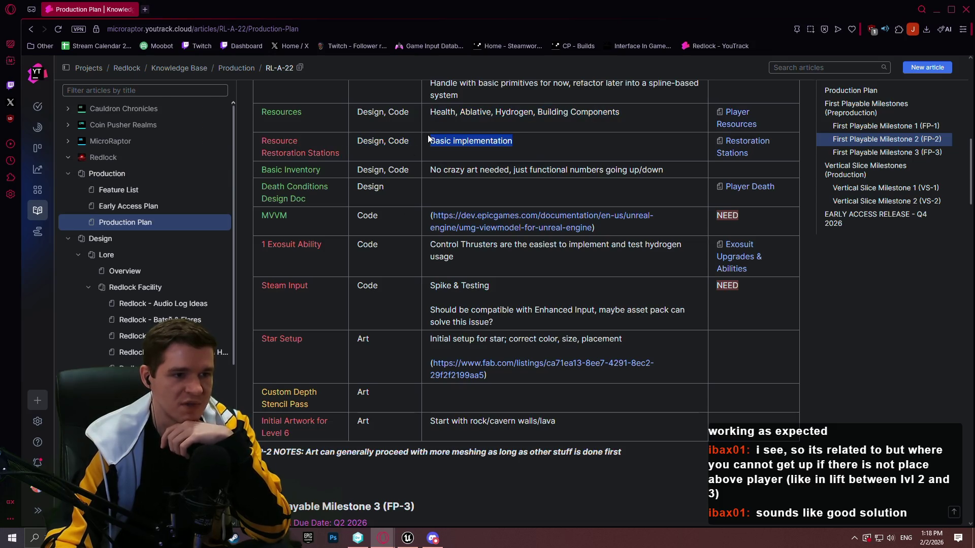
left_click(536, 151)
scroll(514, 148, "up", 2)
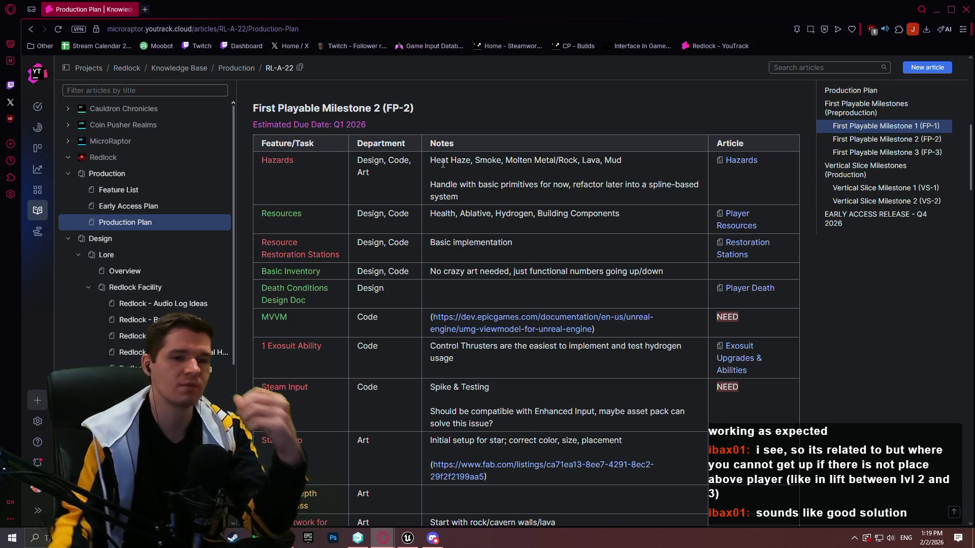
scroll(503, 246, "down", 5)
scroll(495, 236, "up", 1)
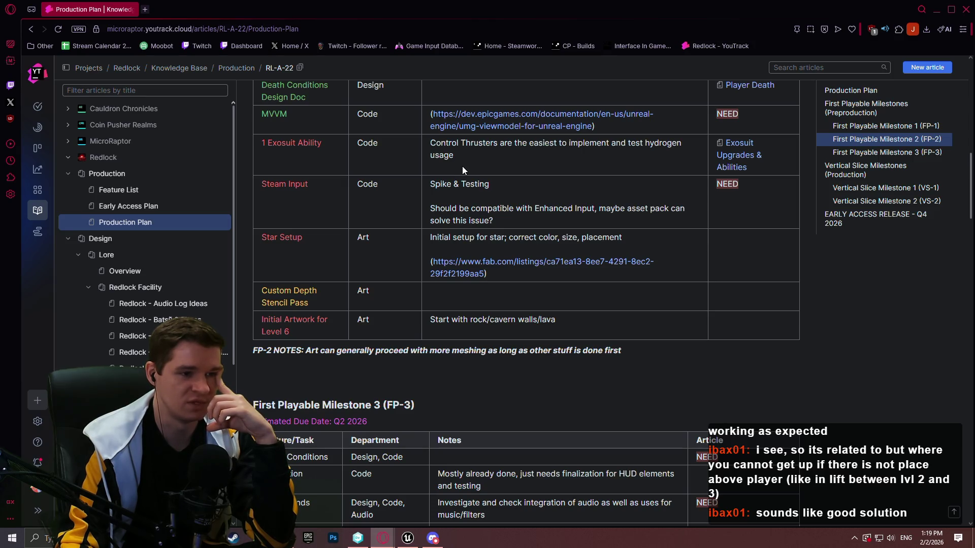
middle_click(612, 268)
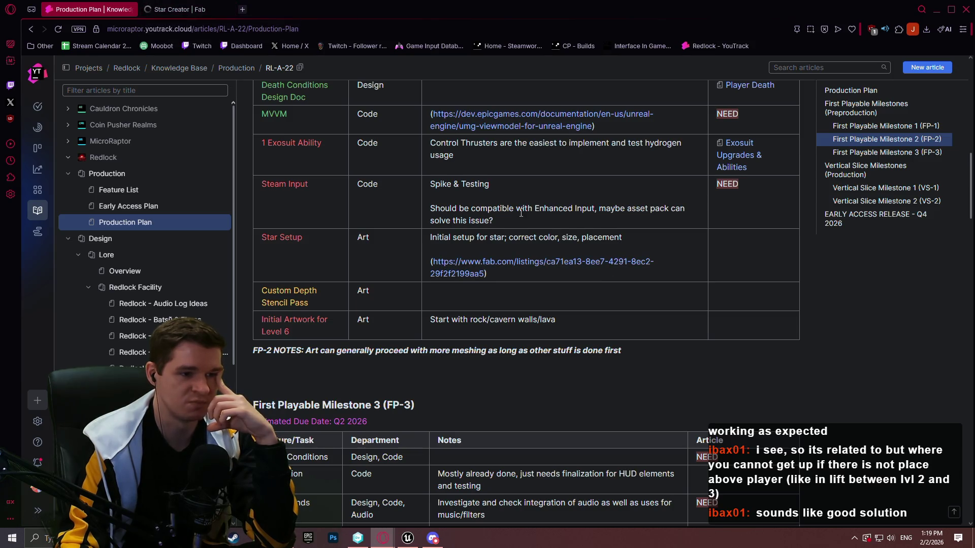
scroll(484, 185, "up", 12)
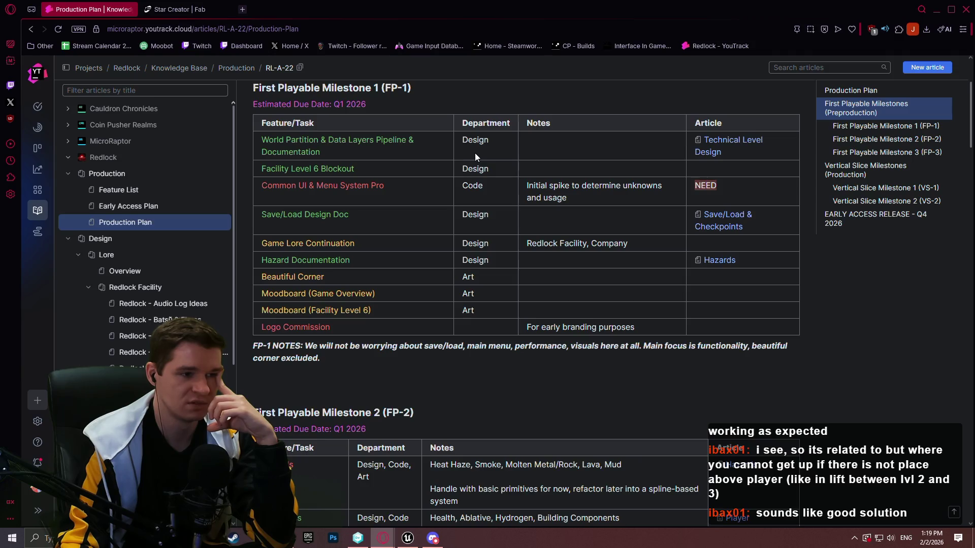
scroll(474, 152, "down", 5)
left_click(214, 10)
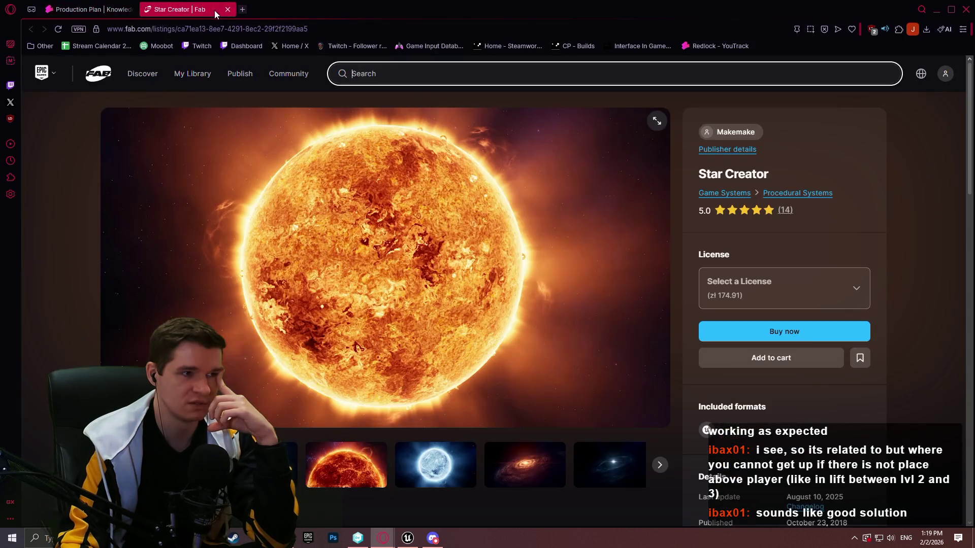
left_click(228, 9)
scroll(446, 188, "up", 2)
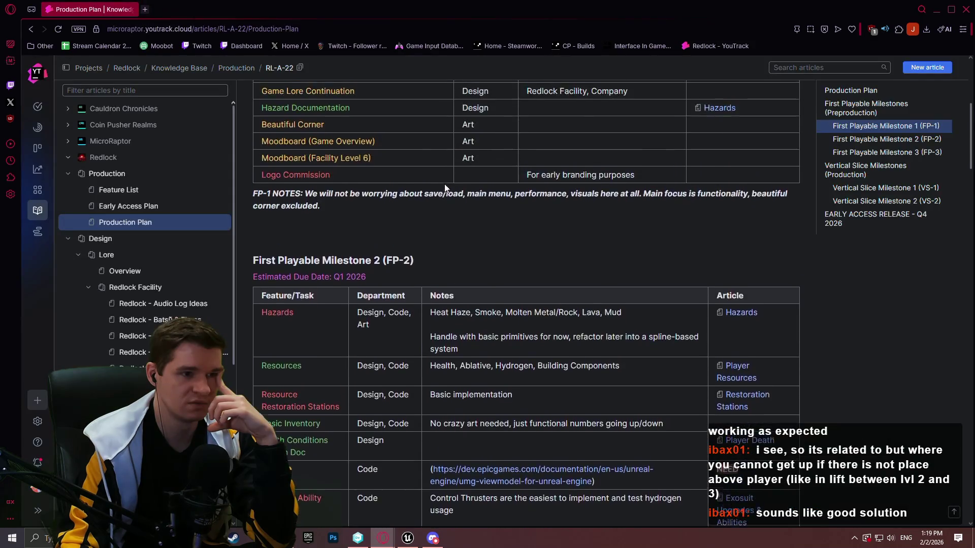
scroll(445, 188, "up", 6)
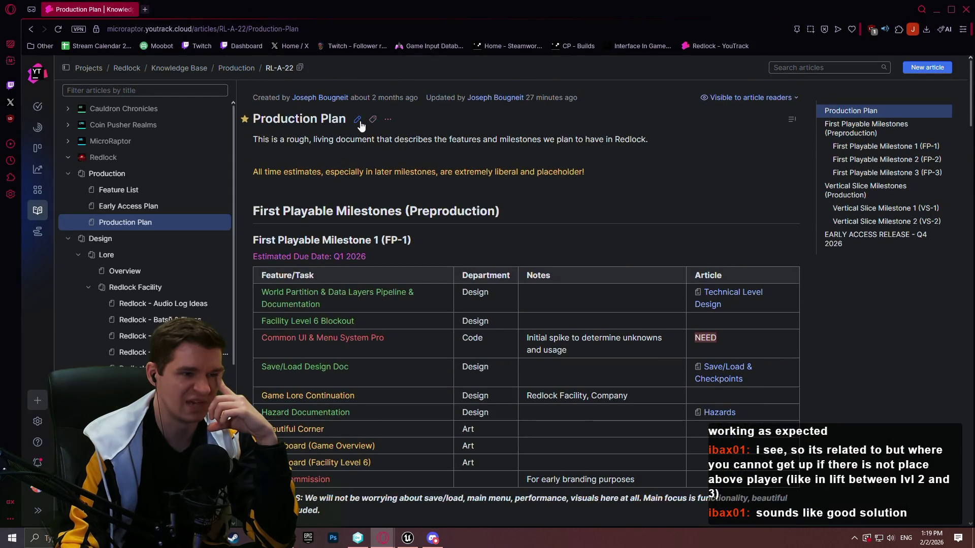
- Edit the Production Plan and append '-- DELETE UDS/UDW' to the FP-2 Star Setup notes
left_click(358, 120)
scroll(611, 327, "down", 5)
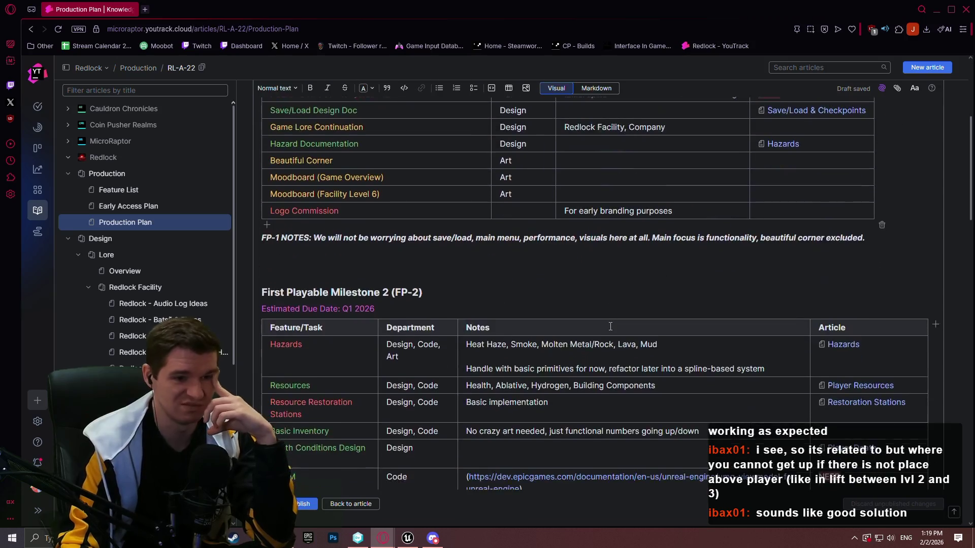
scroll(611, 326, "down", 7)
scroll(561, 167, "up", 2)
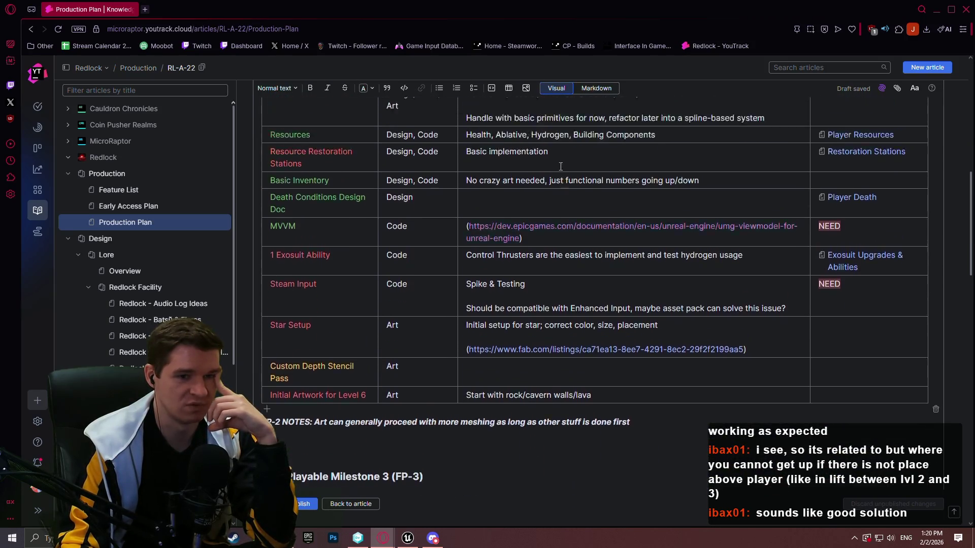
scroll(561, 167, "up", 1)
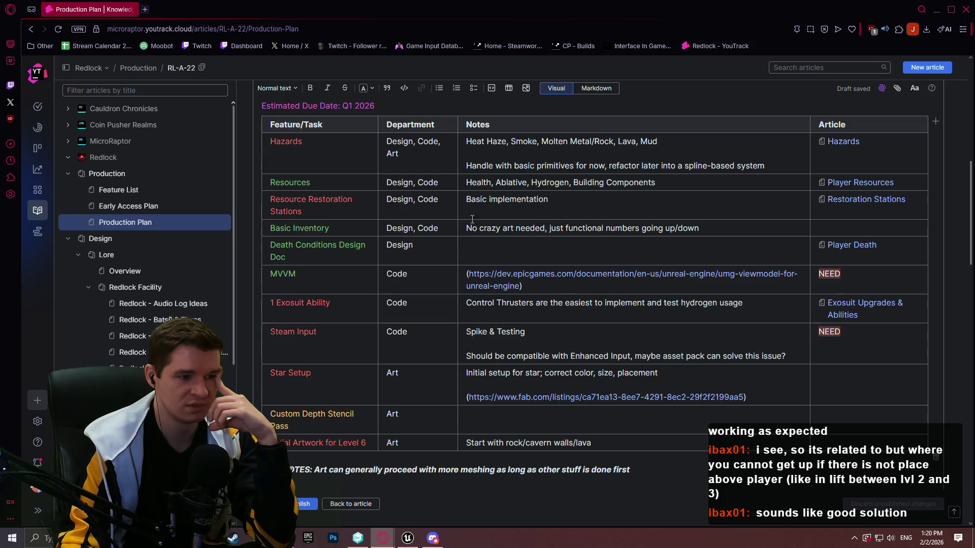
left_click(725, 371)
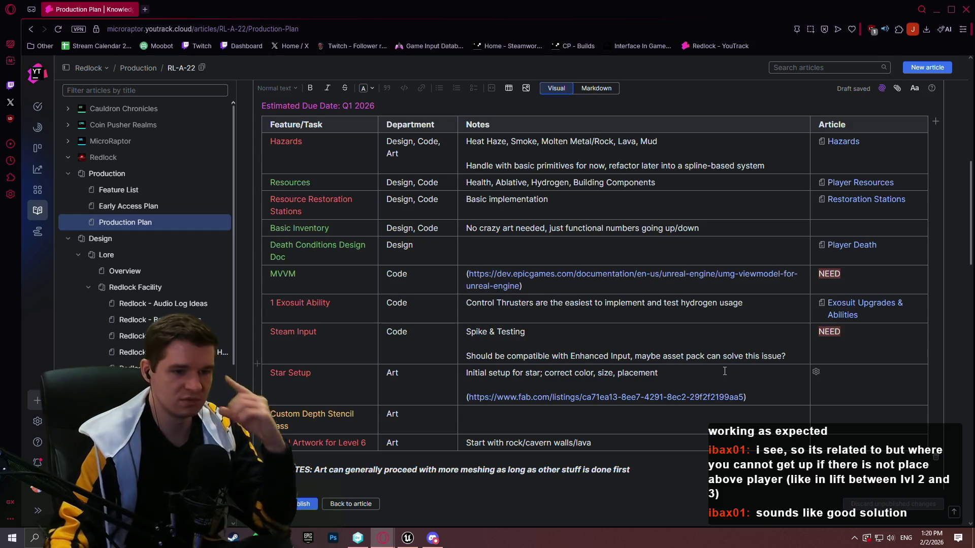
type(" -- ")
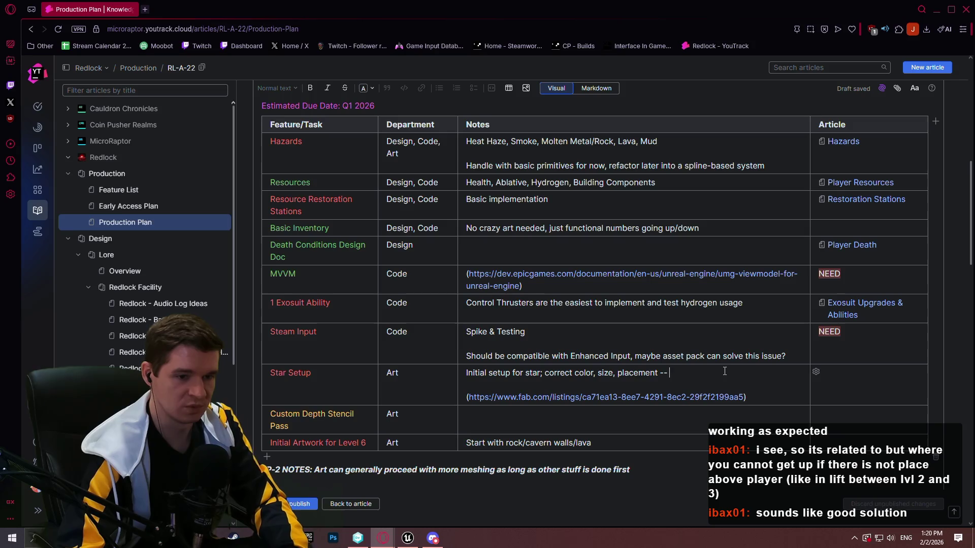
type("DELETE UDS")
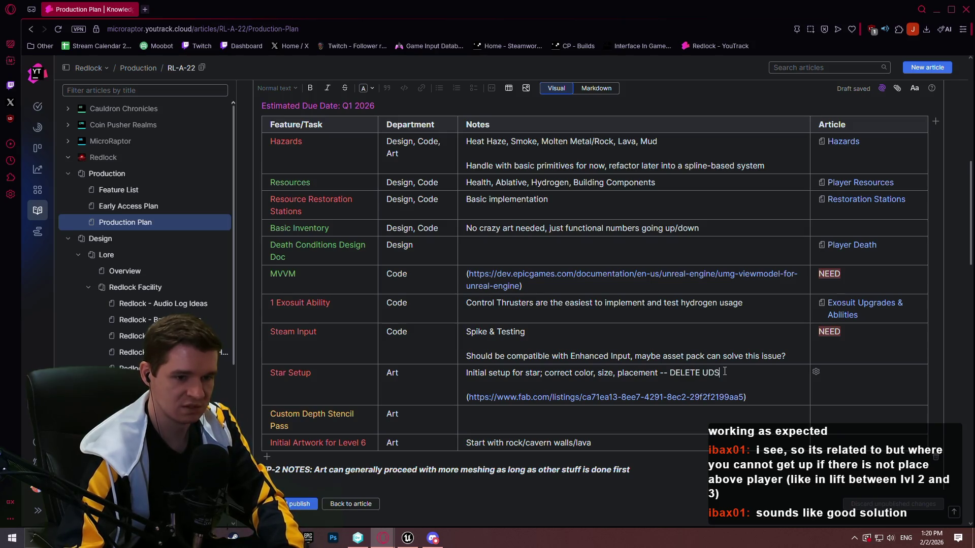
type("/UDW")
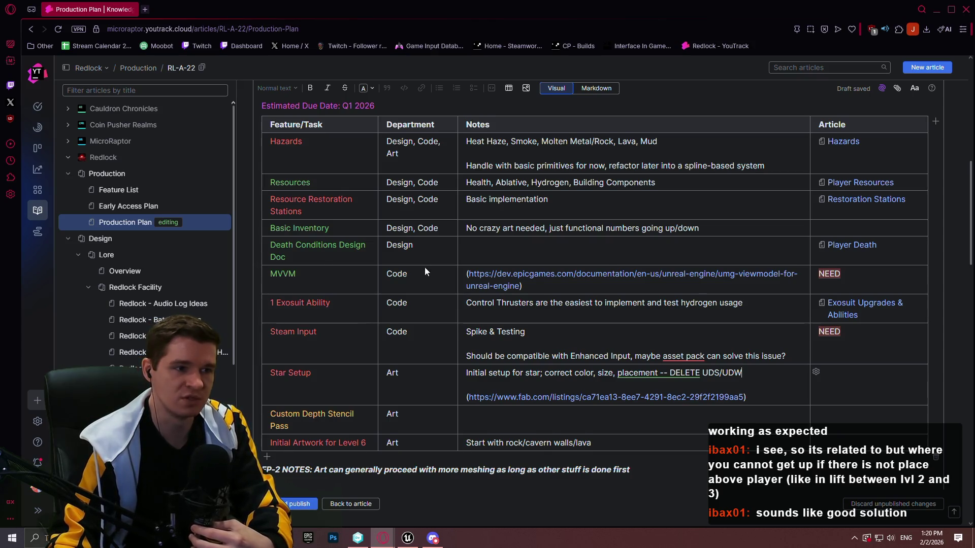
scroll(424, 267, "up", 2)
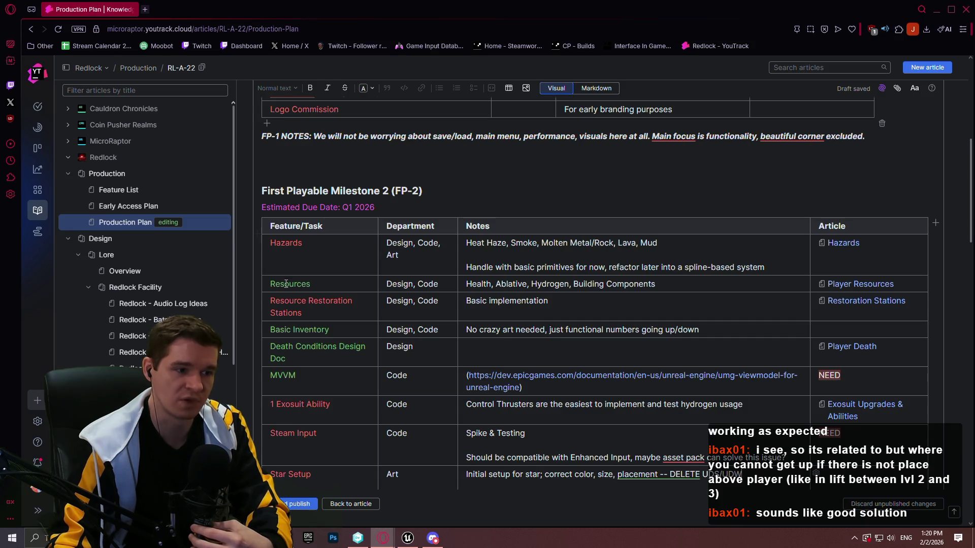
scroll(286, 284, "down", 7)
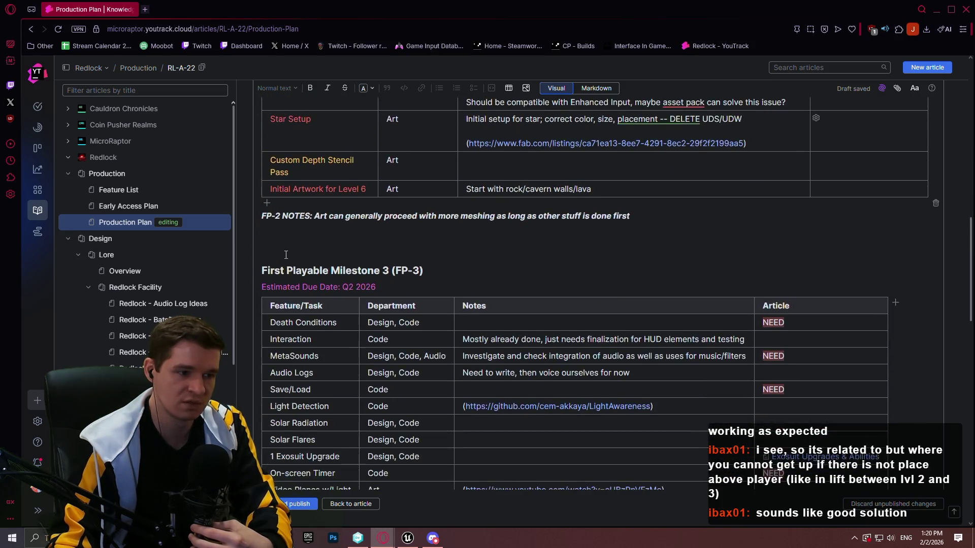
scroll(285, 255, "down", 3)
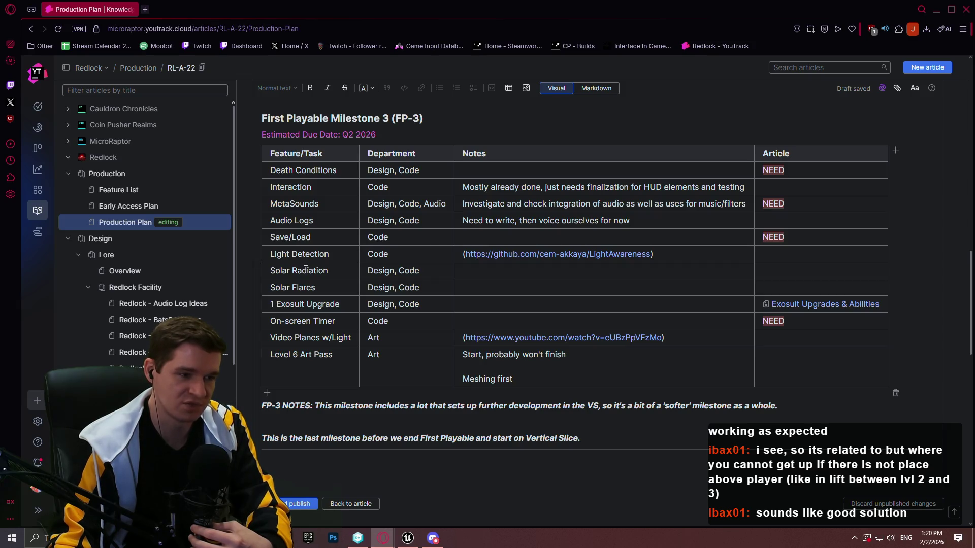
scroll(297, 260, "up", 7)
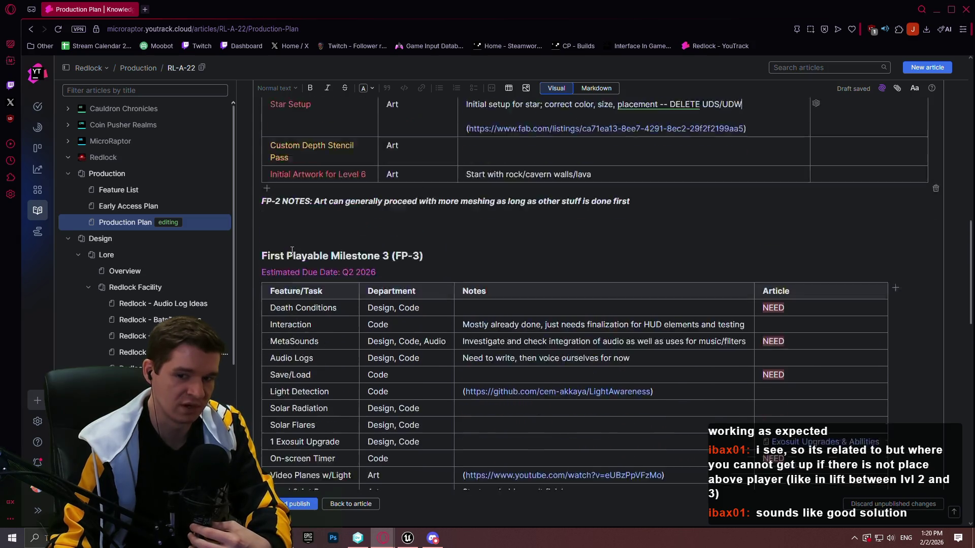
scroll(340, 257, "up", 2)
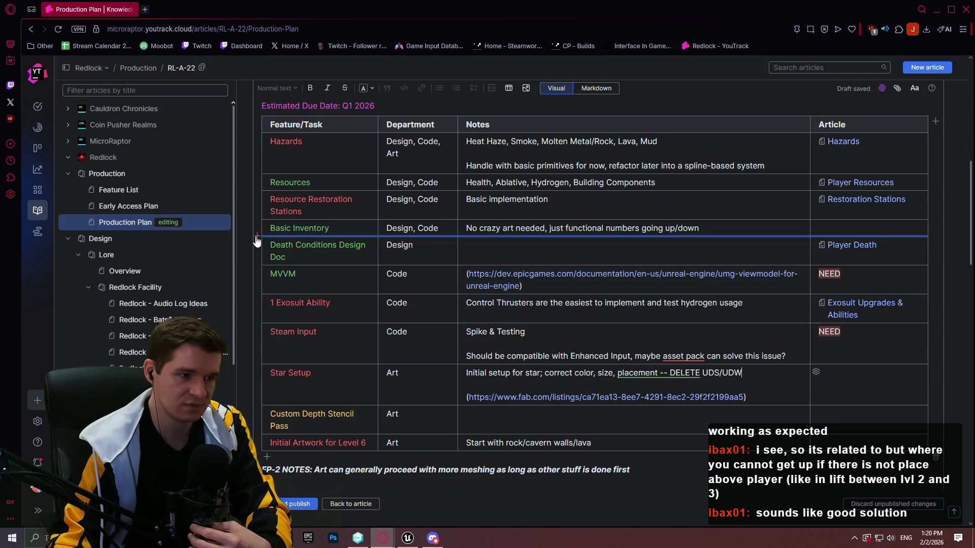
- Insert a 'Custom Gameplay Camera' row below Basic Inventory with department 'Design, Code'
left_click(257, 236)
type("Cu")
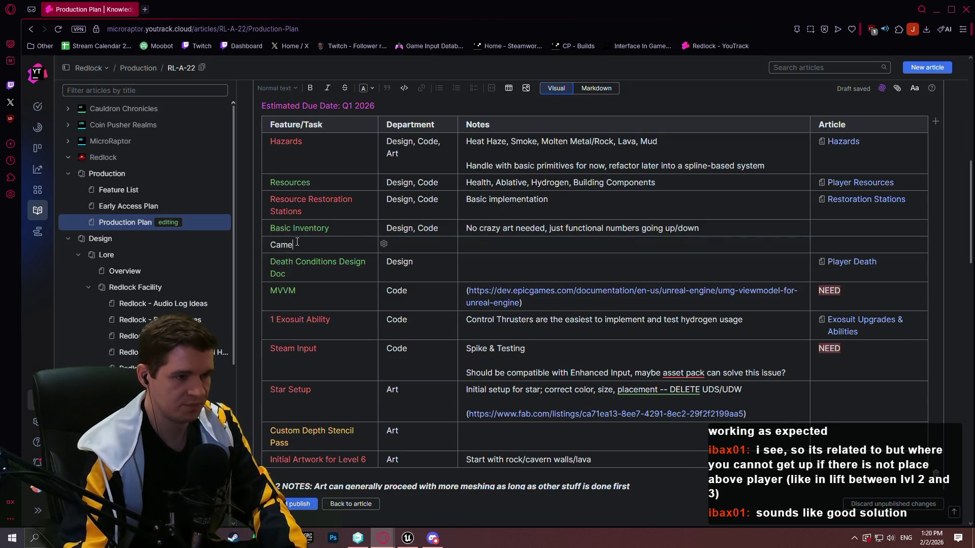
type("stom ")
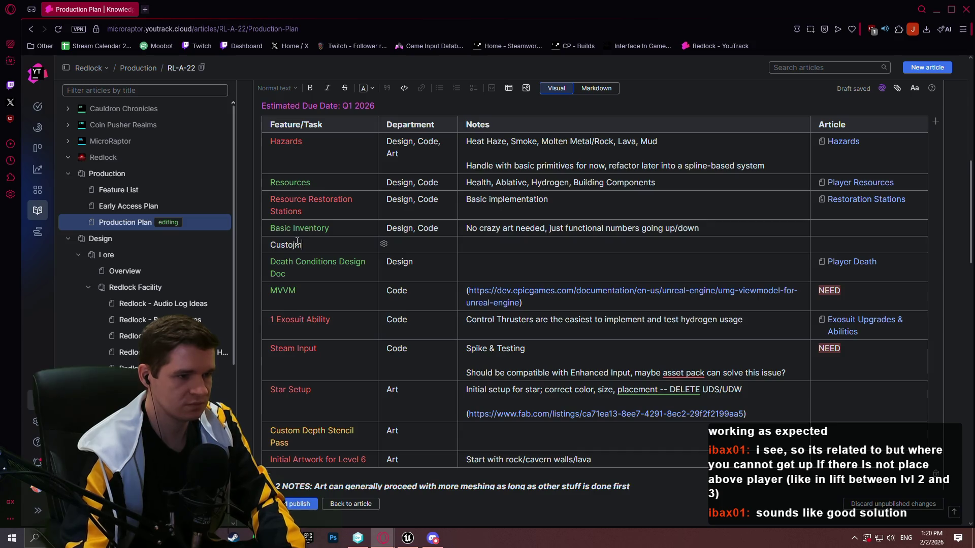
type("Gameplay Camera")
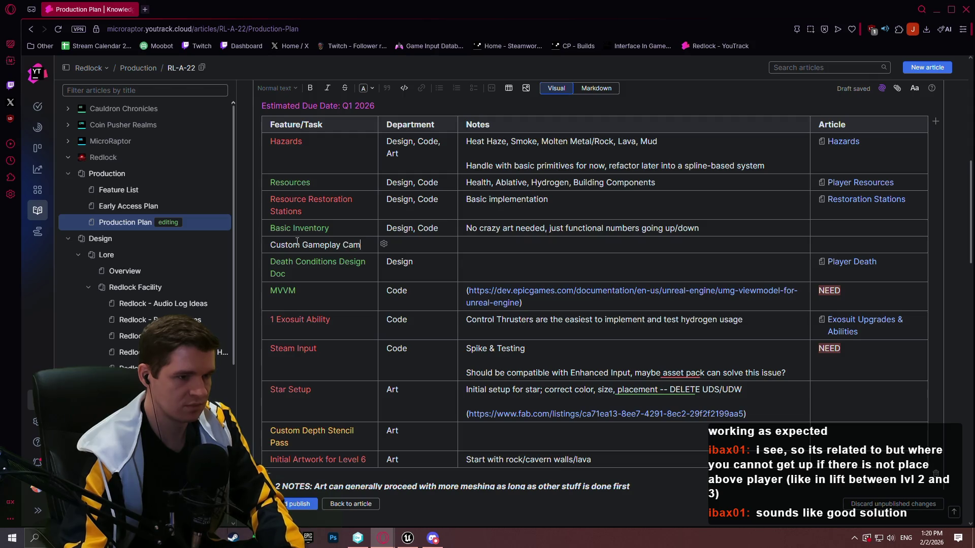
key("Tab")
type("Designm")
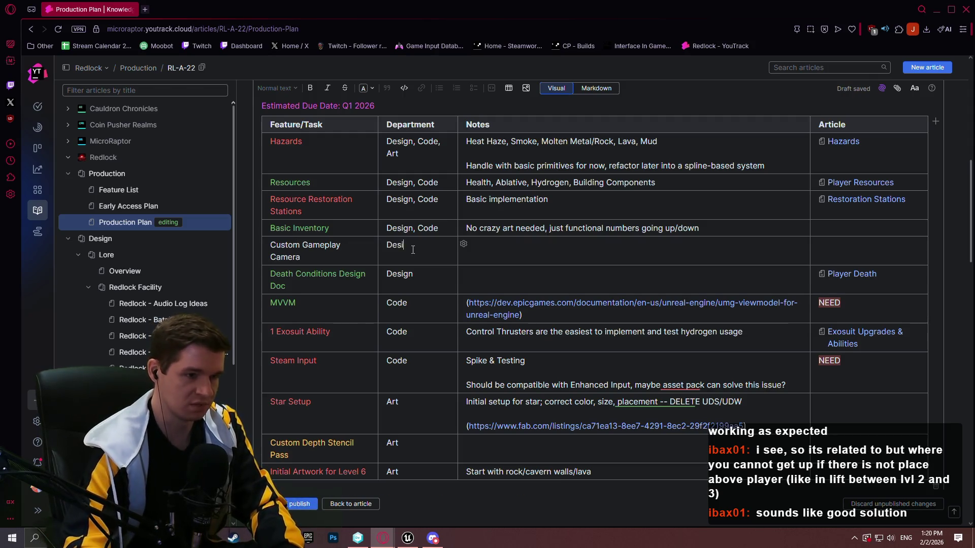
key("BackSpace")
type(", Code")
- Mark the new row's Article cell NEED and colour it red
left_click(850, 249)
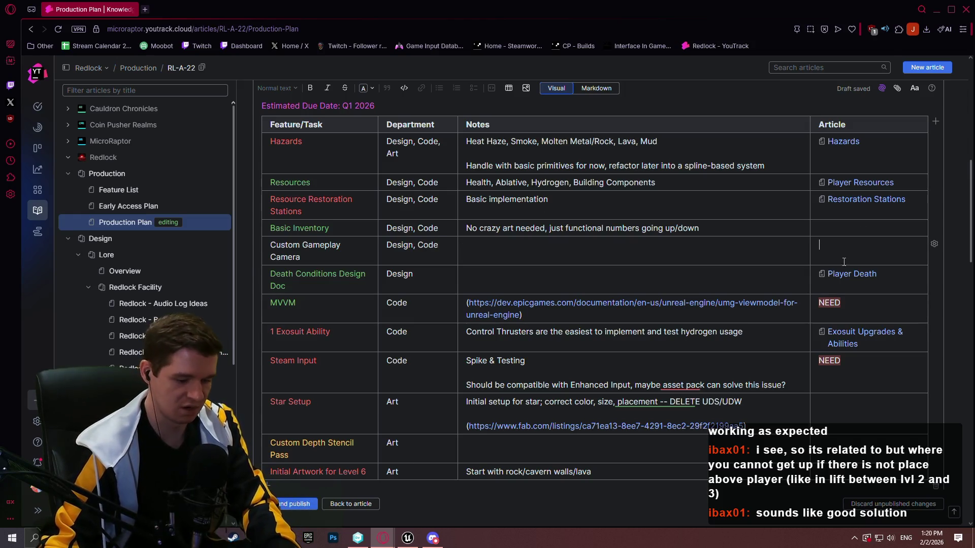
type("M")
key("BackSpace")
type("NEED")
left_click(628, 250)
double_click(829, 245)
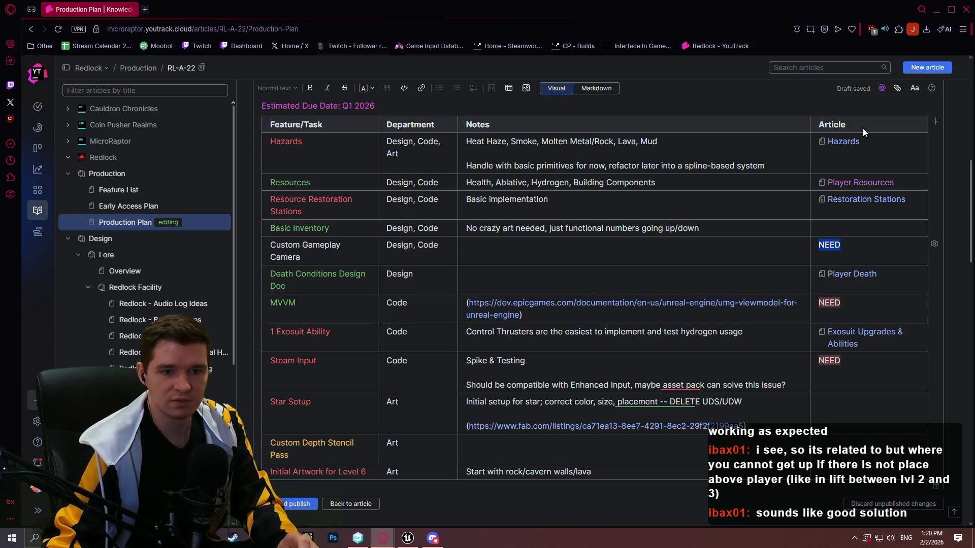
left_click(743, 230)
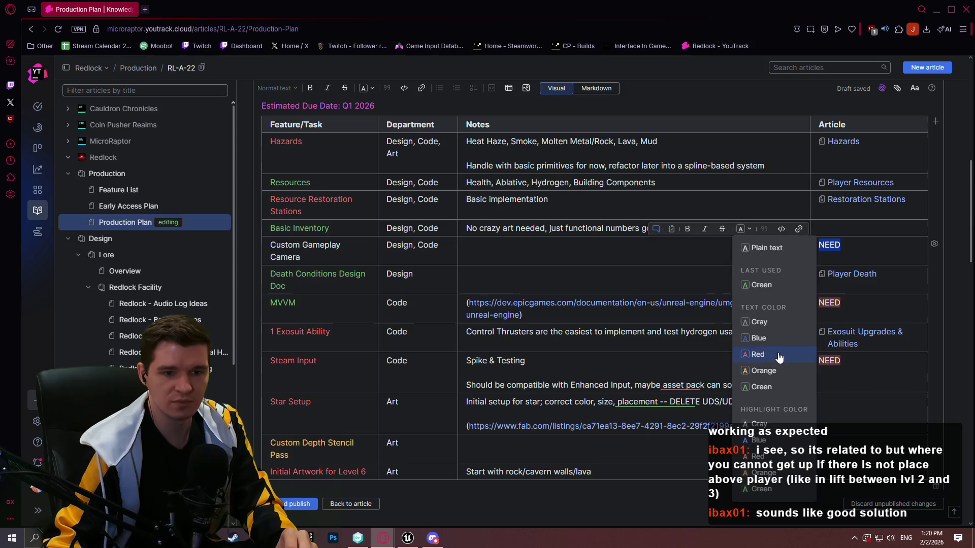
left_click(759, 358)
- Write the note 'Write custom solution using gameplay camera system' in the new row
left_click(554, 249)
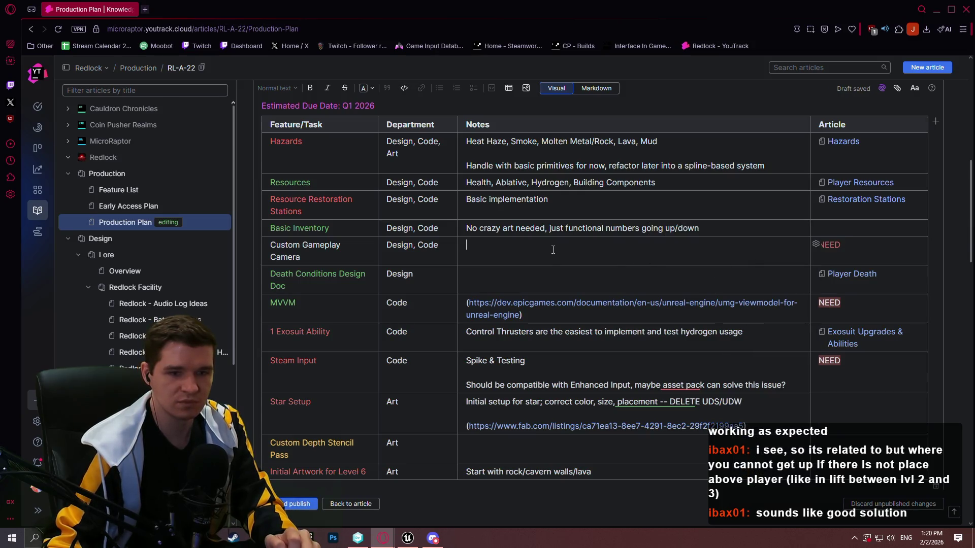
type("Write cuy")
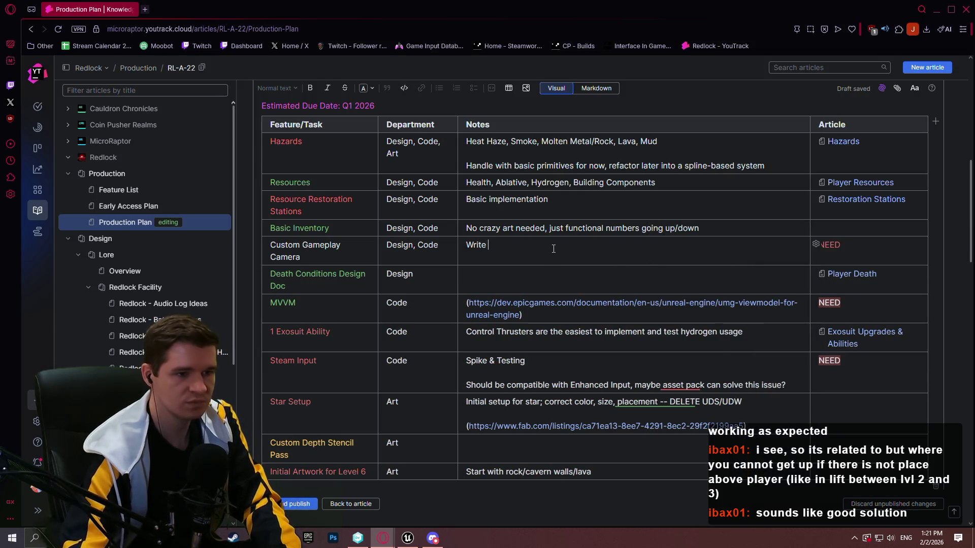
key("BackSpace")
type("stom soluti")
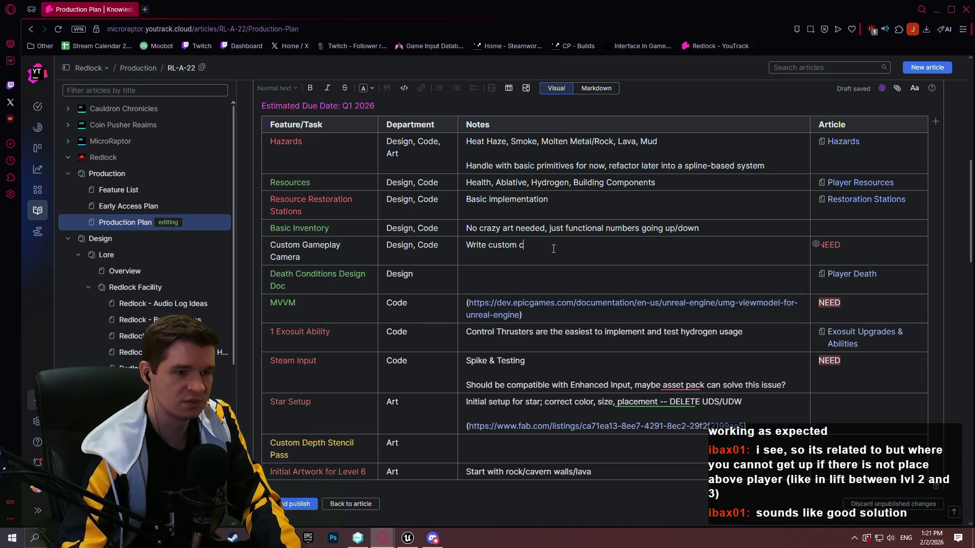
type("on usin")
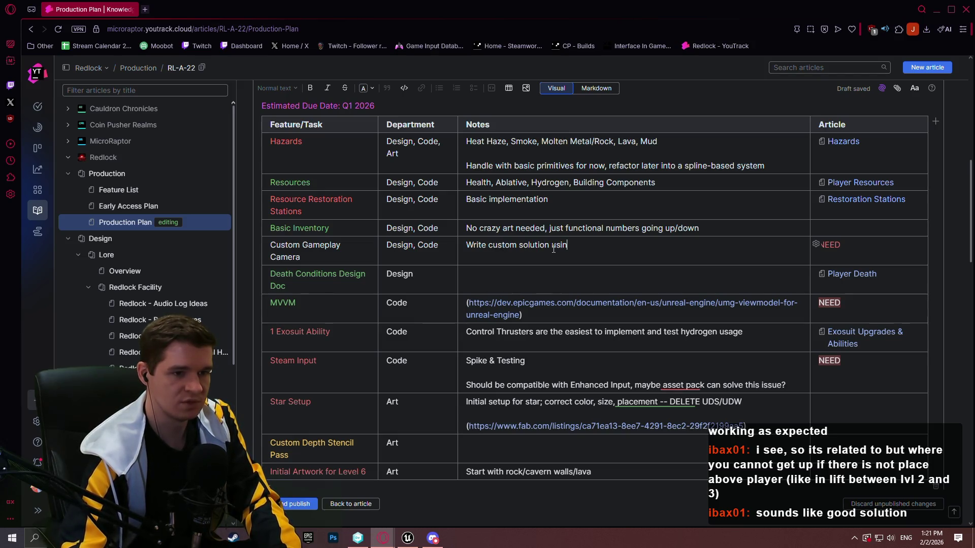
type("g gameplay camera ")
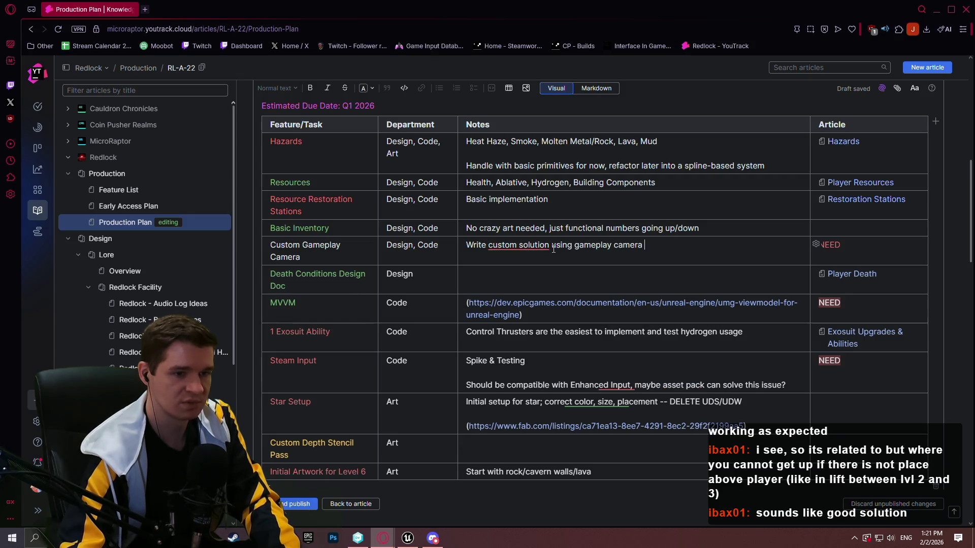
type("system")
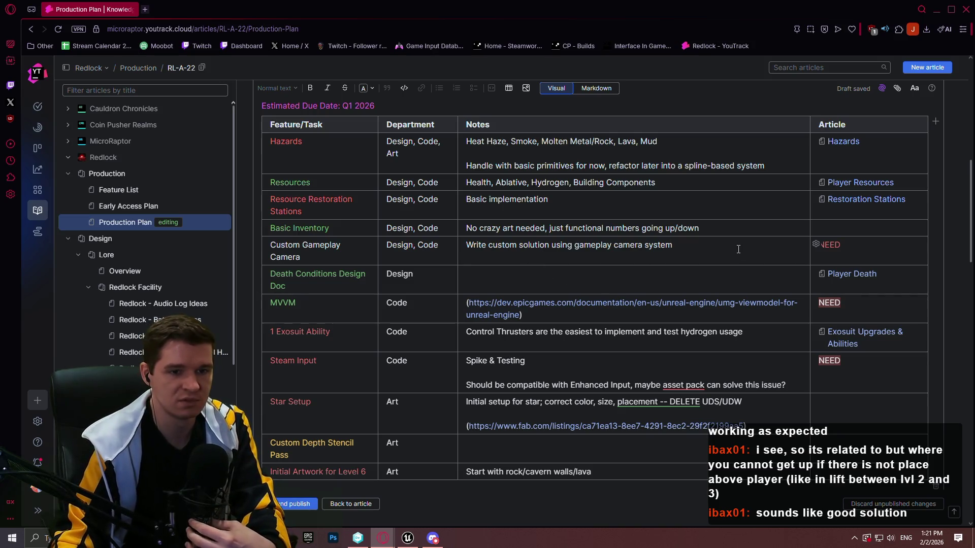
- Give the Custom Gameplay Camera row's NEED tag a red highlight like the other rows
double_click(819, 248)
left_click(748, 232)
left_click(778, 258)
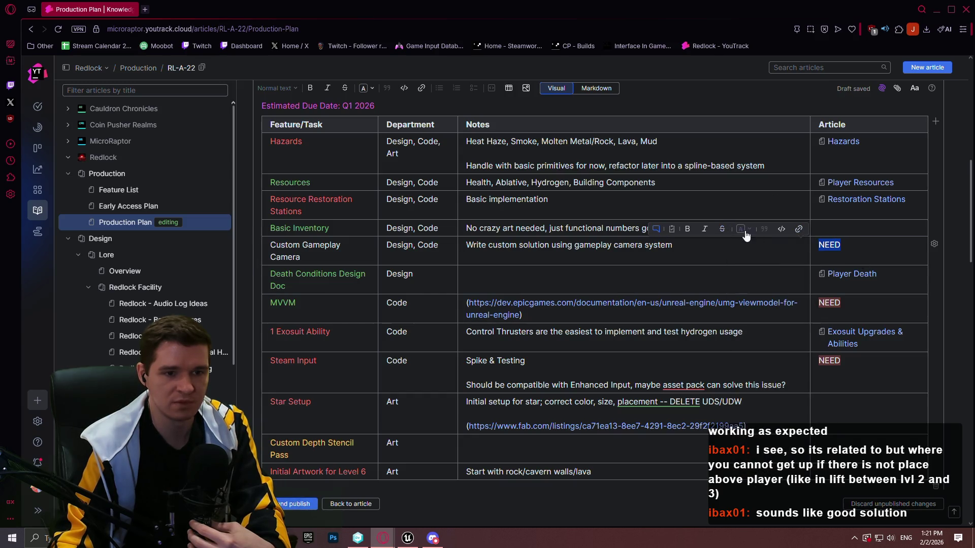
left_click(743, 229)
left_click(761, 419)
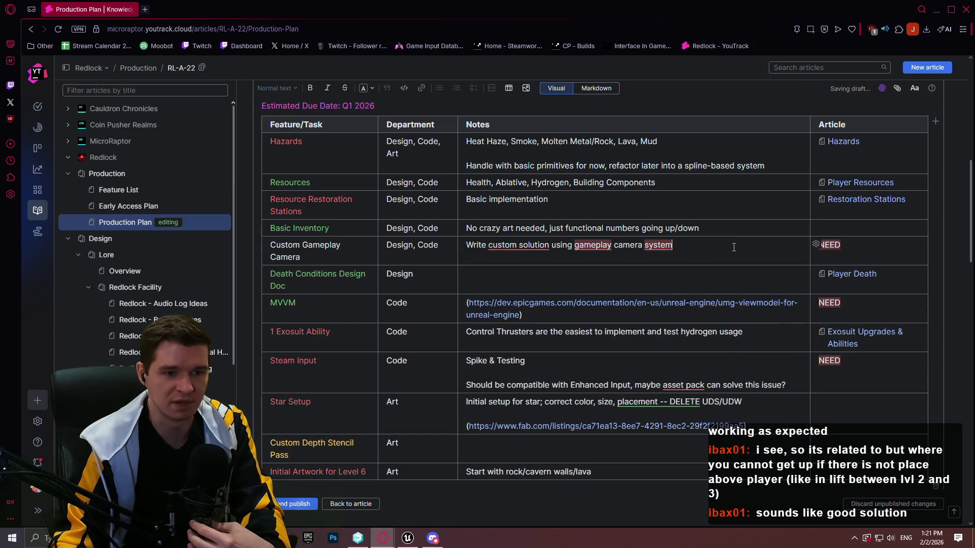
left_click(549, 244)
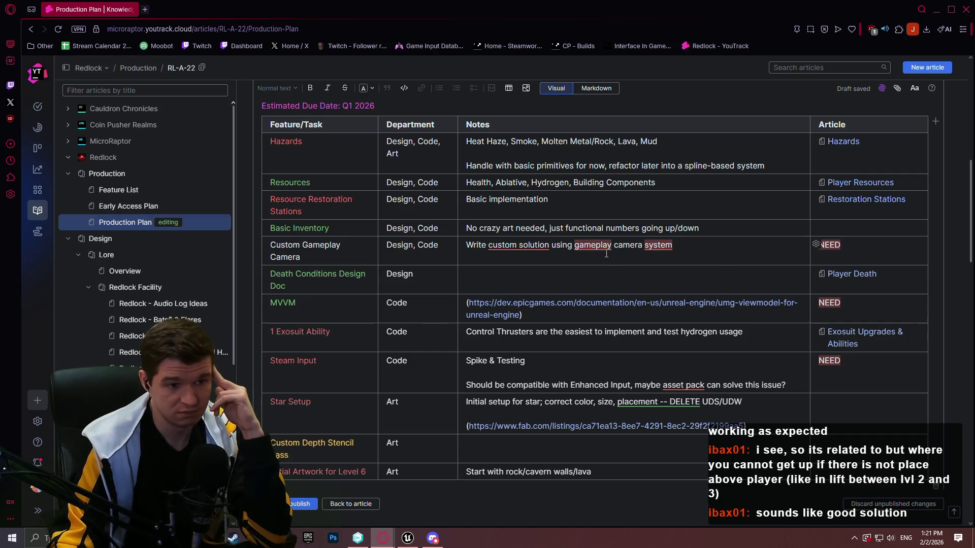
- Make the 'Custom Gameplay Camera' task name red text
mouse_move(605, 253)
triple_click(324, 245)
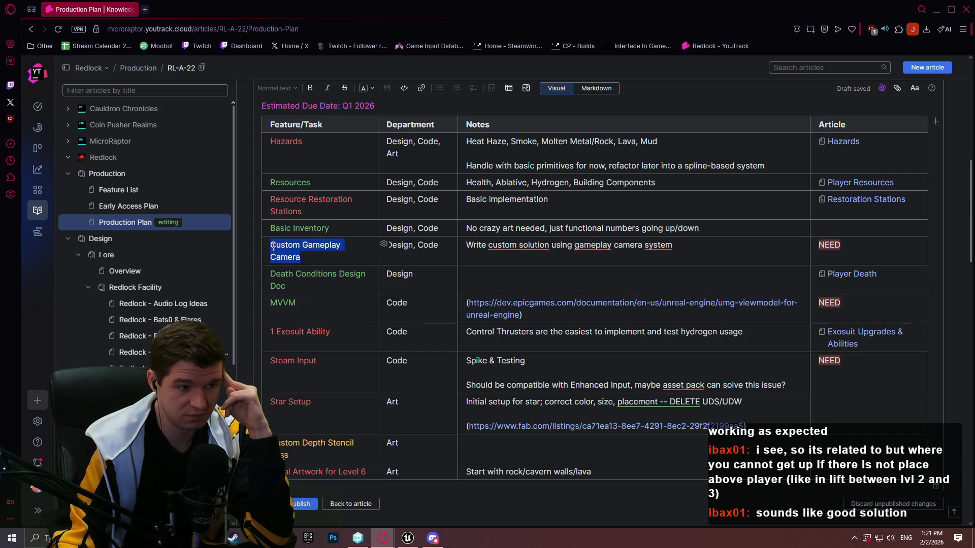
left_click(352, 229)
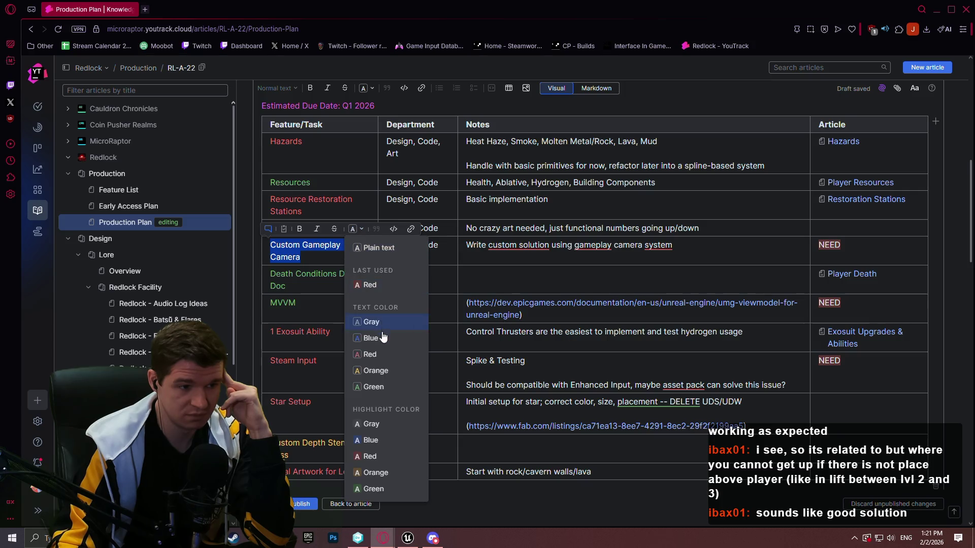
left_click(378, 354)
left_click(675, 246)
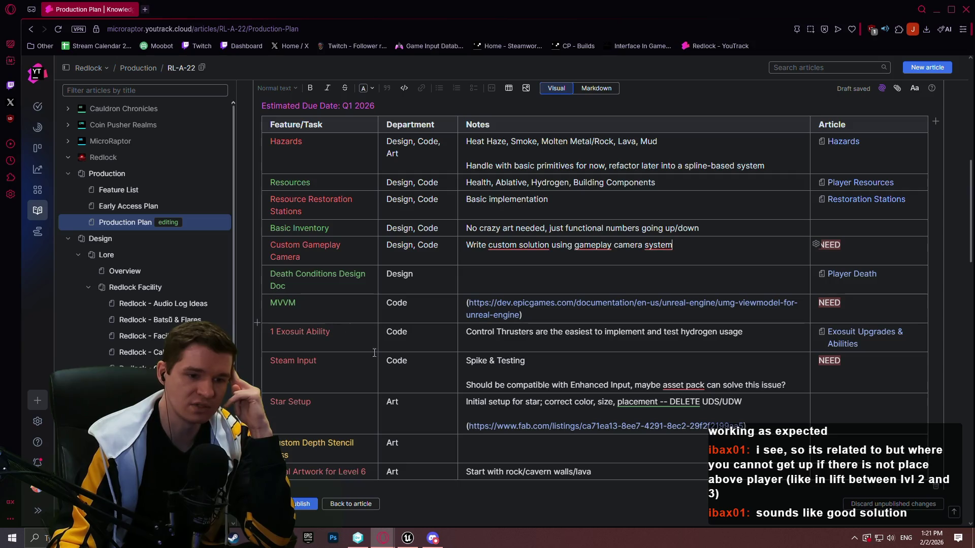
left_click(748, 406)
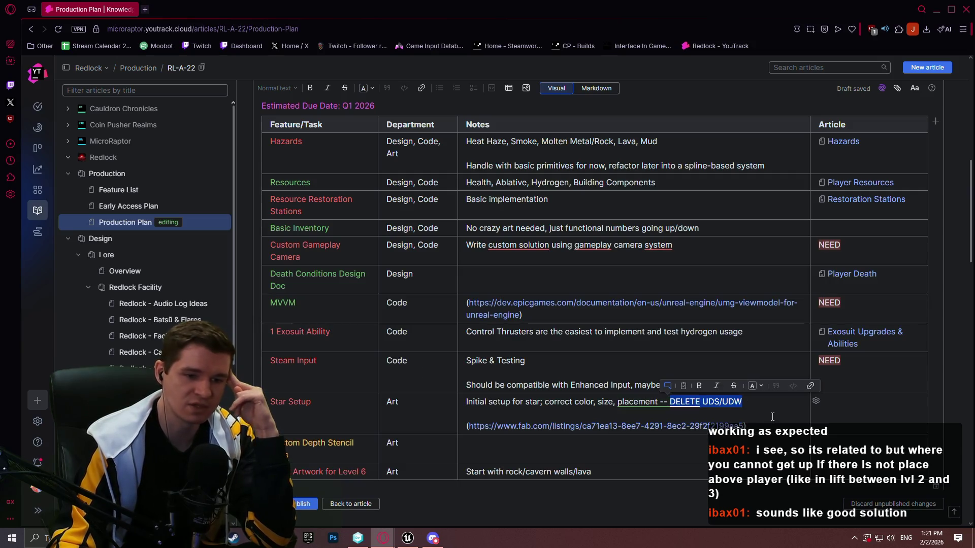
left_click(752, 406)
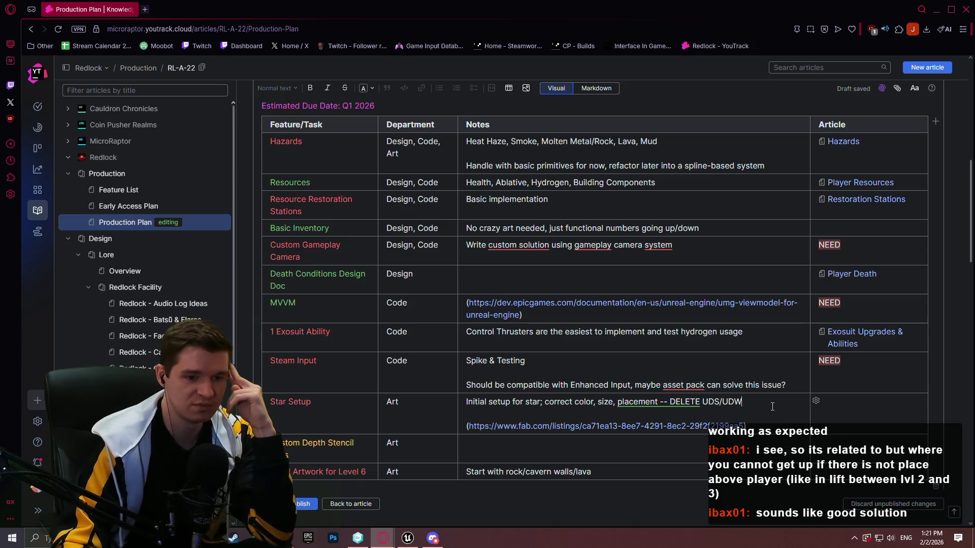
left_click(670, 401, "shift")
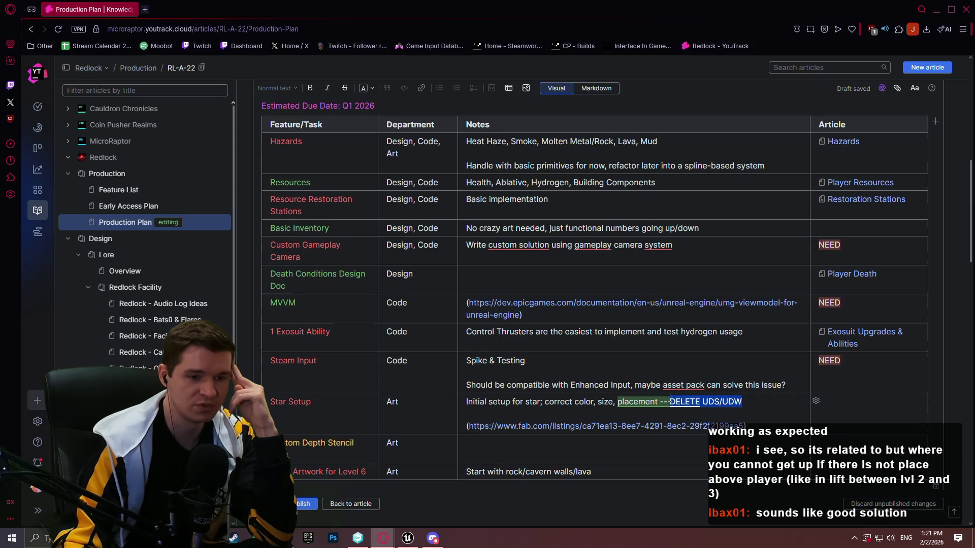
left_click(596, 401)
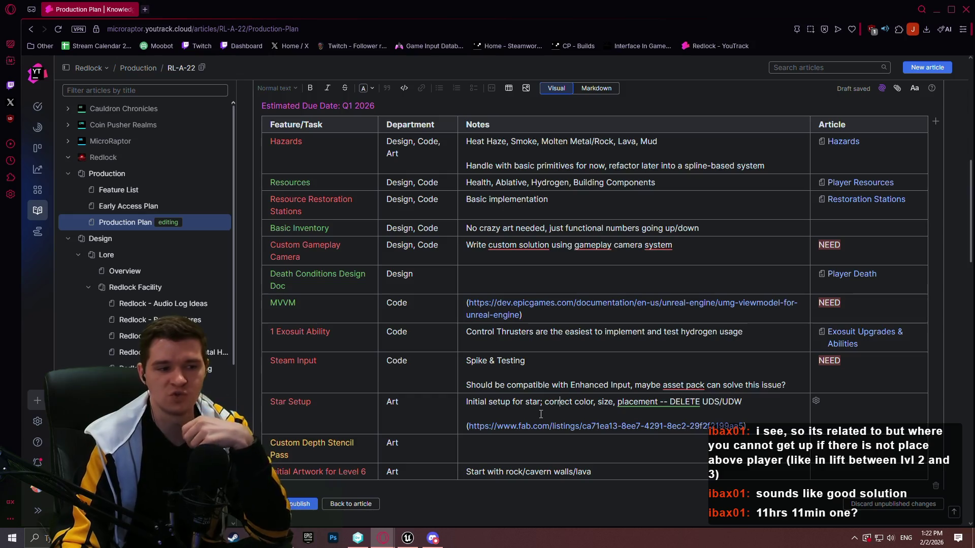
scroll(540, 415, "down", 10)
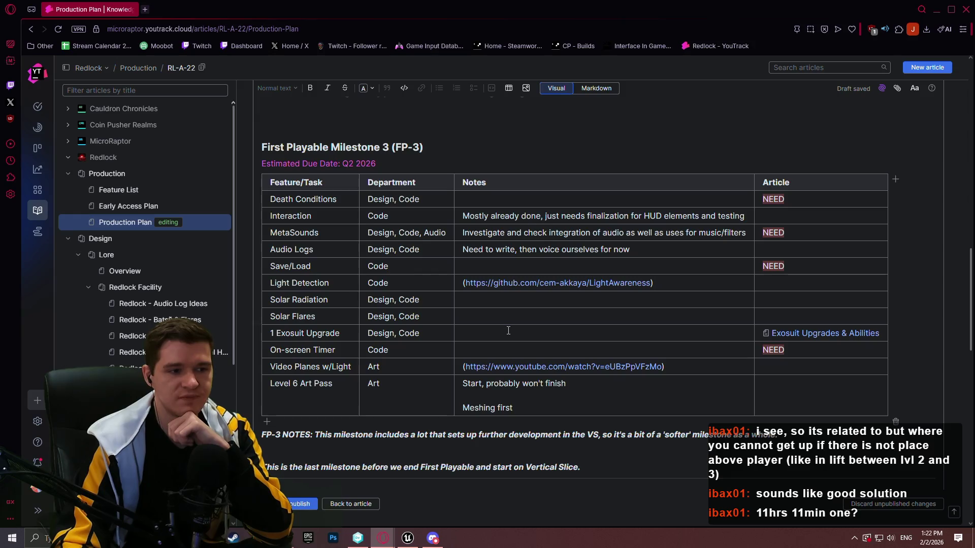
scroll(514, 325, "up", 5)
scroll(516, 318, "up", 3)
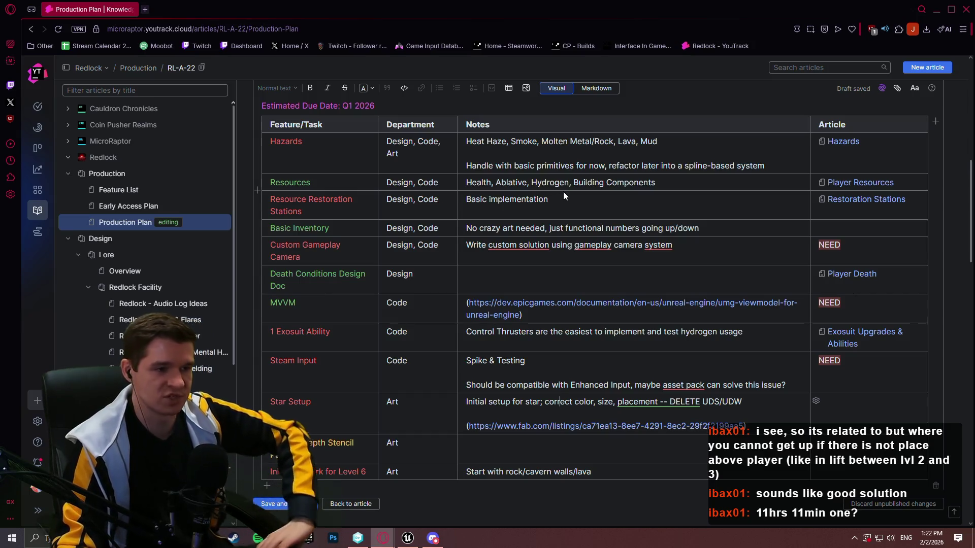
scroll(564, 192, "down", 3)
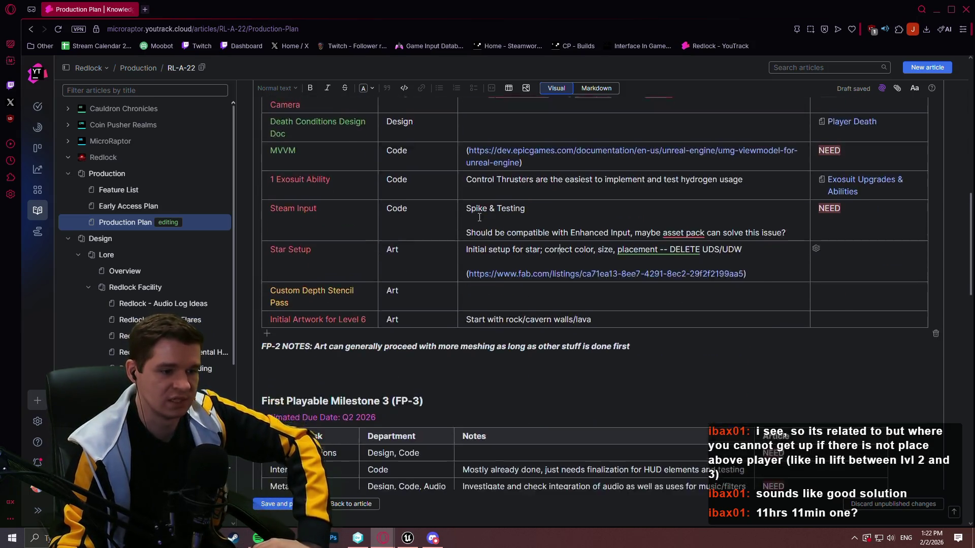
scroll(479, 217, "up", 3)
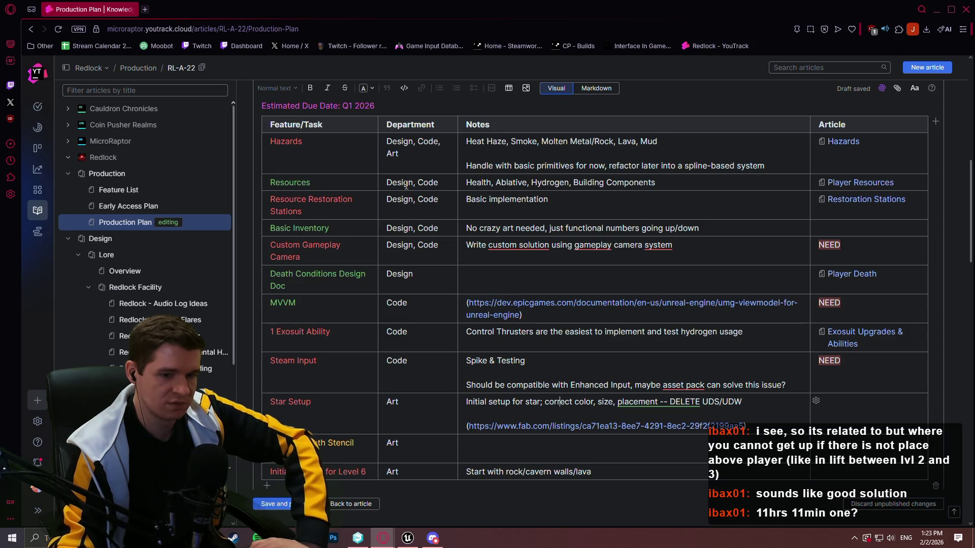
scroll(407, 186, "down", 3)
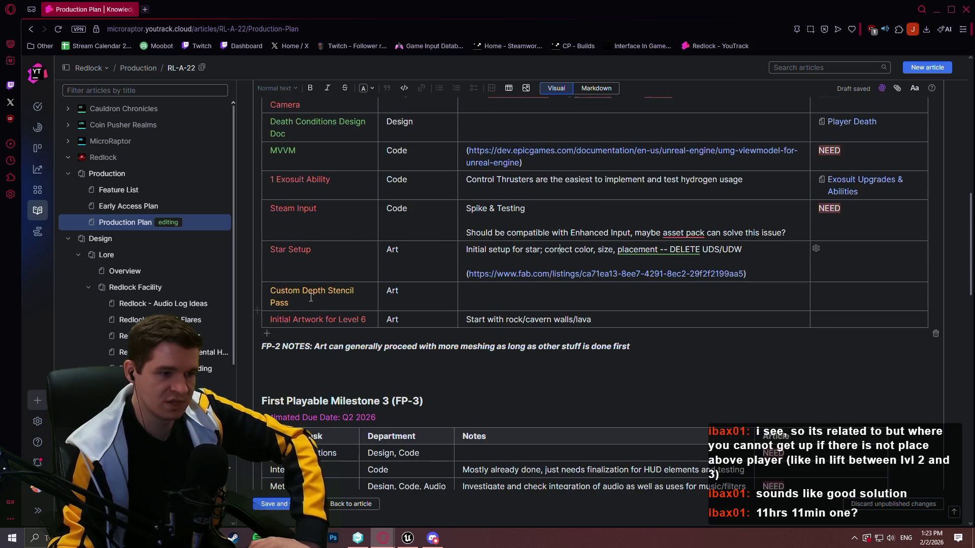
triple_click(270, 295)
left_click(320, 302)
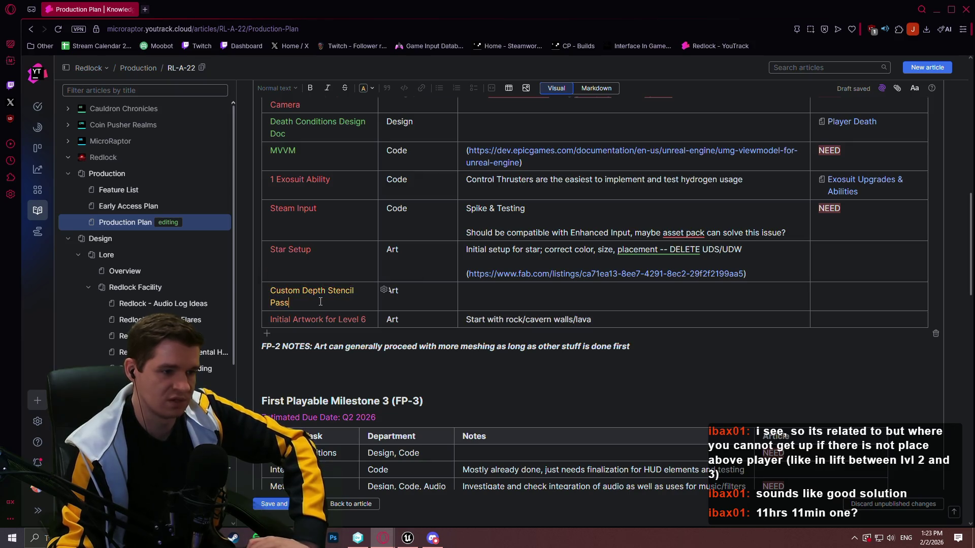
scroll(536, 314, "up", 3)
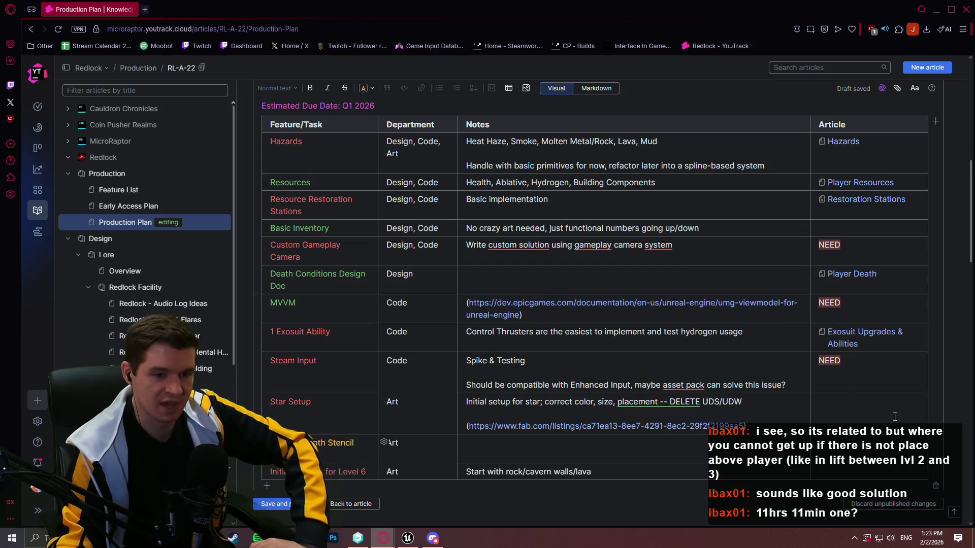
scroll(169, 269, "down", 1)
scroll(169, 269, "up", 1)
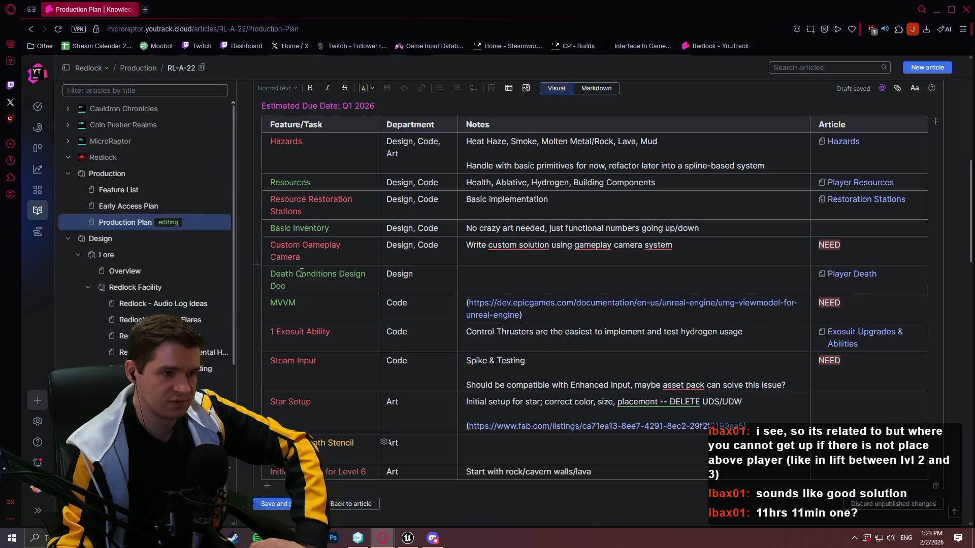
scroll(300, 271, "up", 1)
scroll(305, 273, "down", 2)
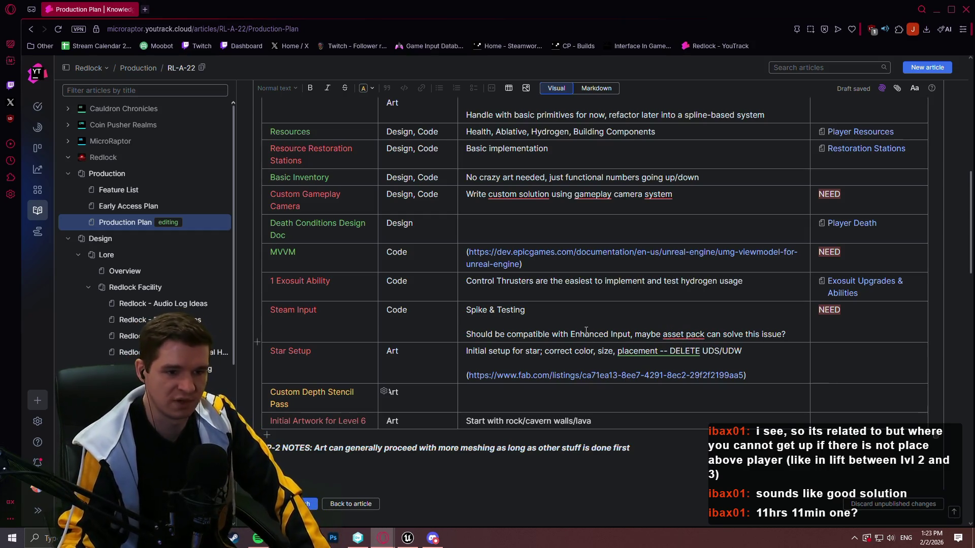
scroll(458, 263, "up", 2)
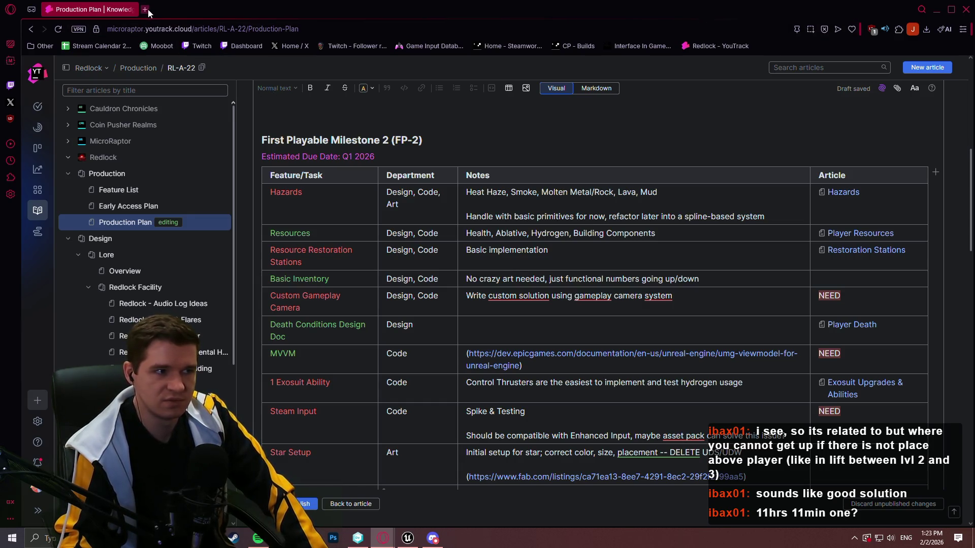
scroll(388, 219, "down", 3)
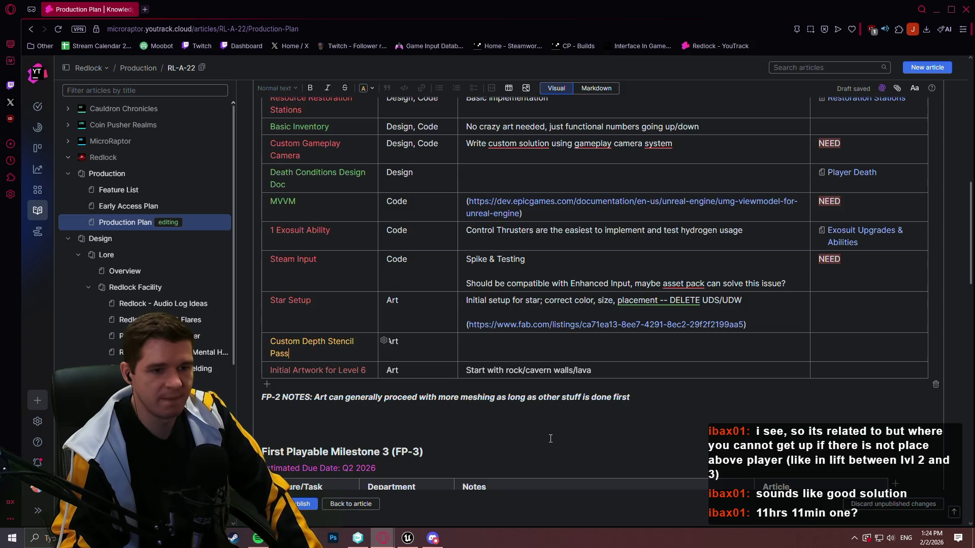
scroll(528, 356, "up", 4)
scroll(541, 286, "down", 4)
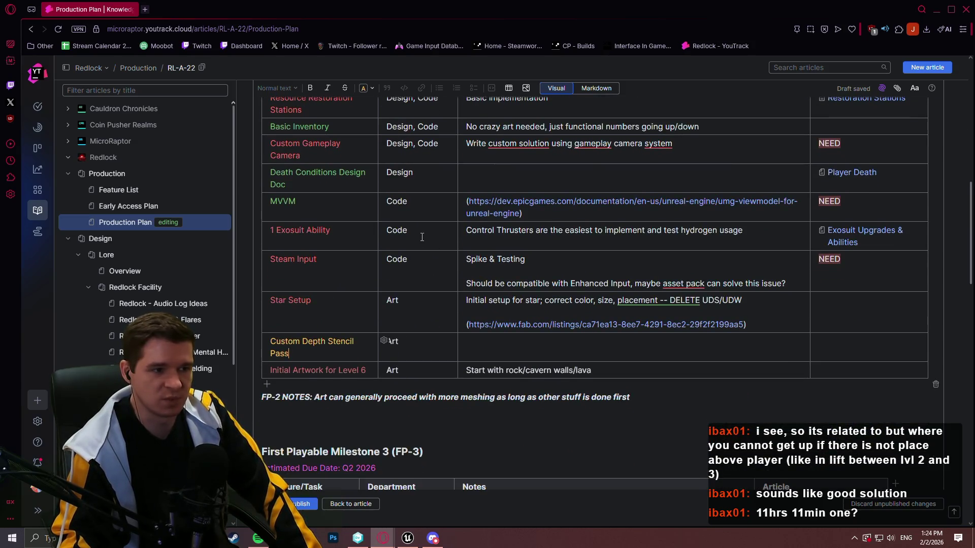
scroll(540, 285, "up", 2)
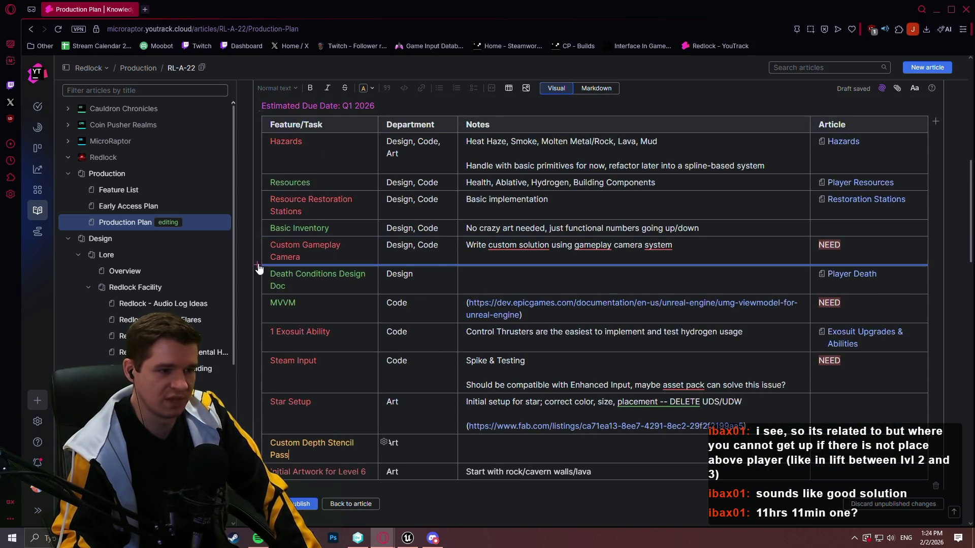
- Add a 'Custom Time System' row for Design, Code with notes 'Days/Hours/Minutes dispatchers, Kua'Kua & Earth Time'
left_click(258, 265)
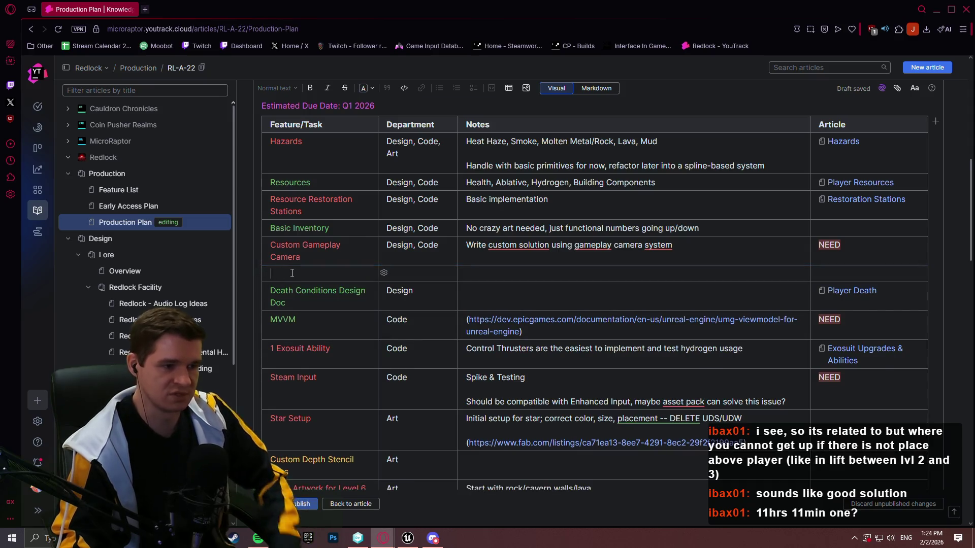
left_click(292, 274)
type("Custom Time System")
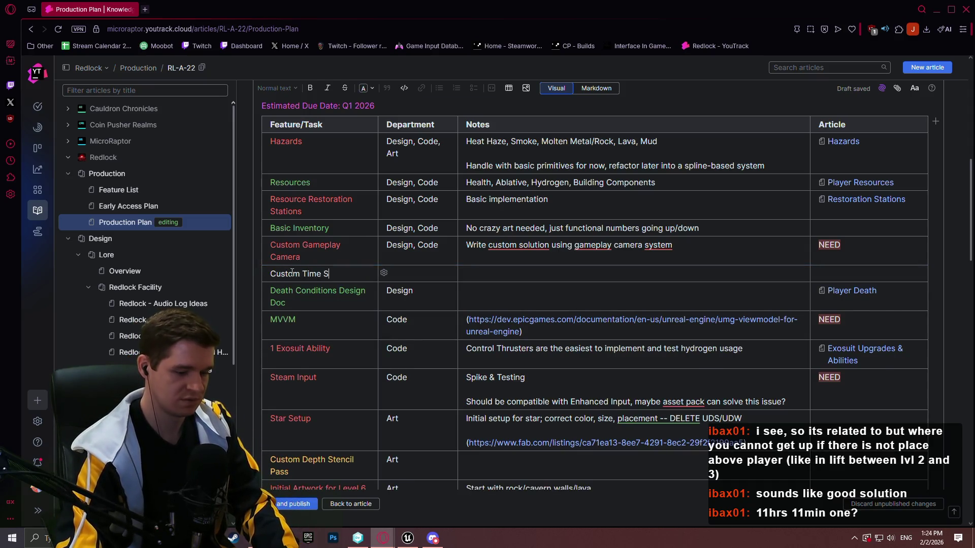
left_click(412, 273)
type("Design, Code")
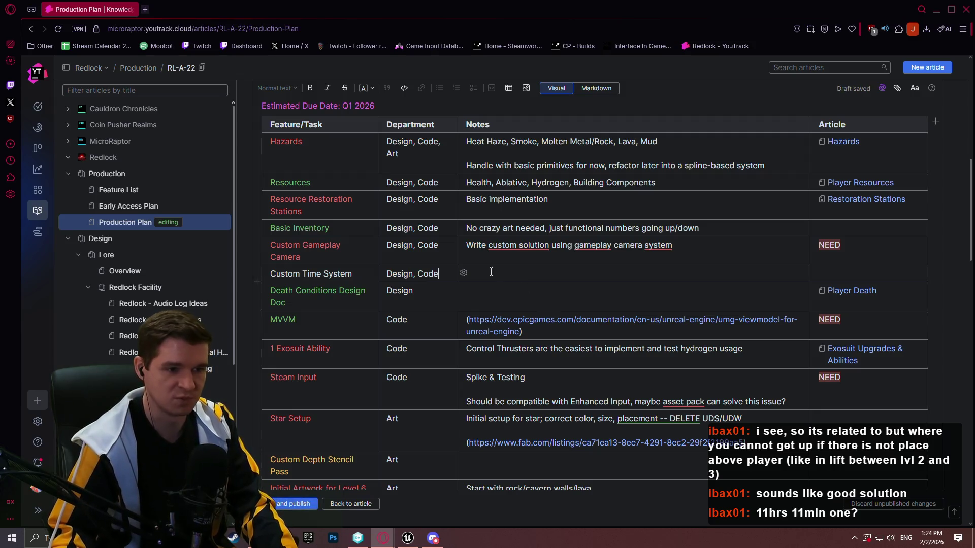
left_click(493, 273)
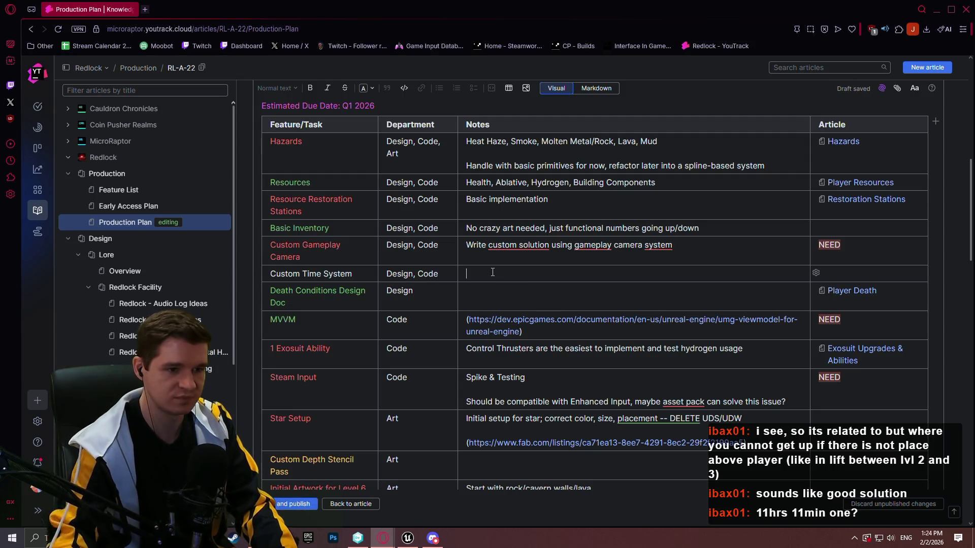
type("Hours/Days")
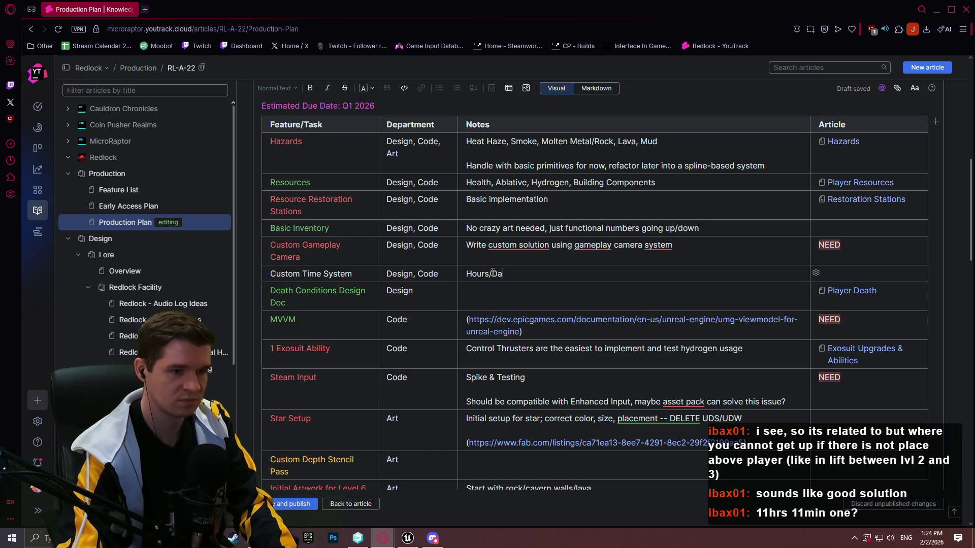
key("BackSpace")
key("BackSpace")
key("BackSpace")
key("BackSpace")
key("BackSpace")
key("BackSpace")
type("Days/Hours")
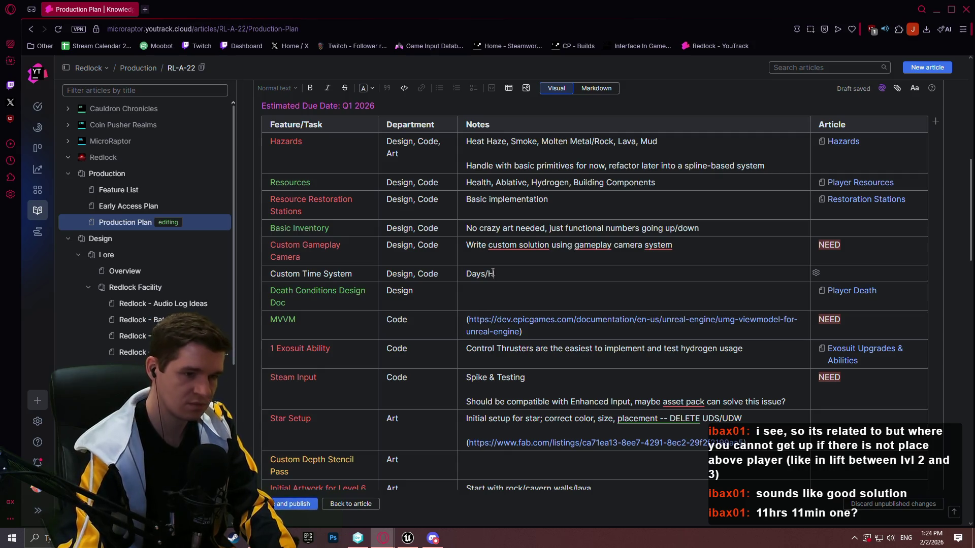
type("/Minu")
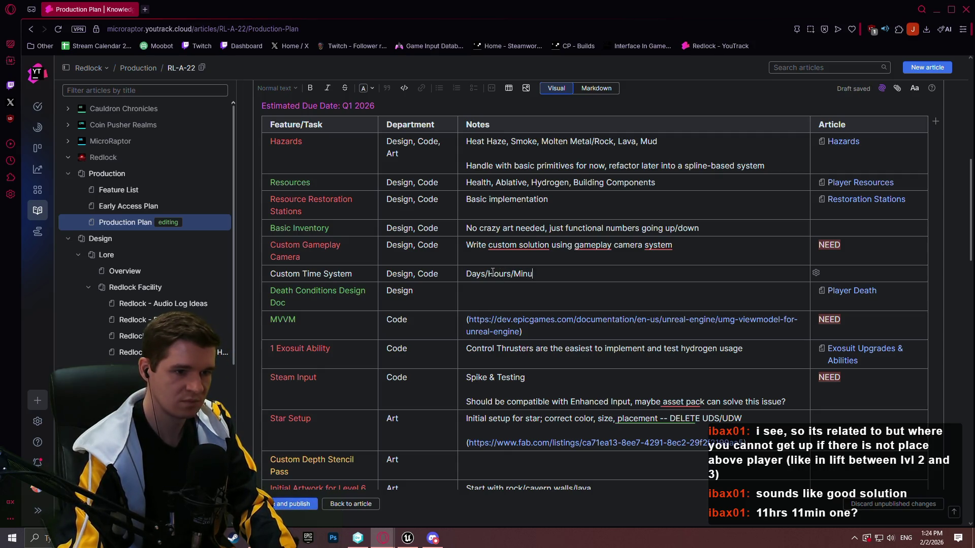
type("tes dispatchers, Kua'Kua ")
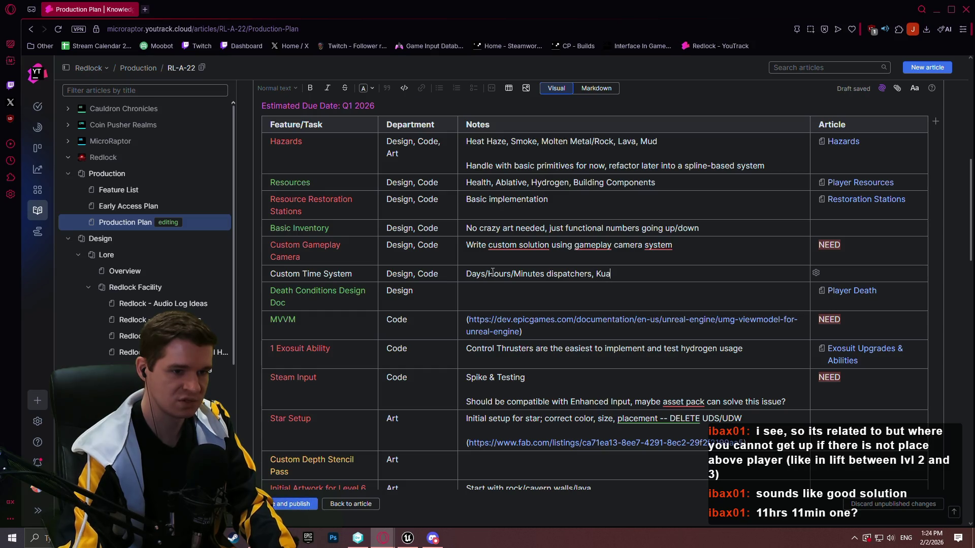
type("& Earth Time")
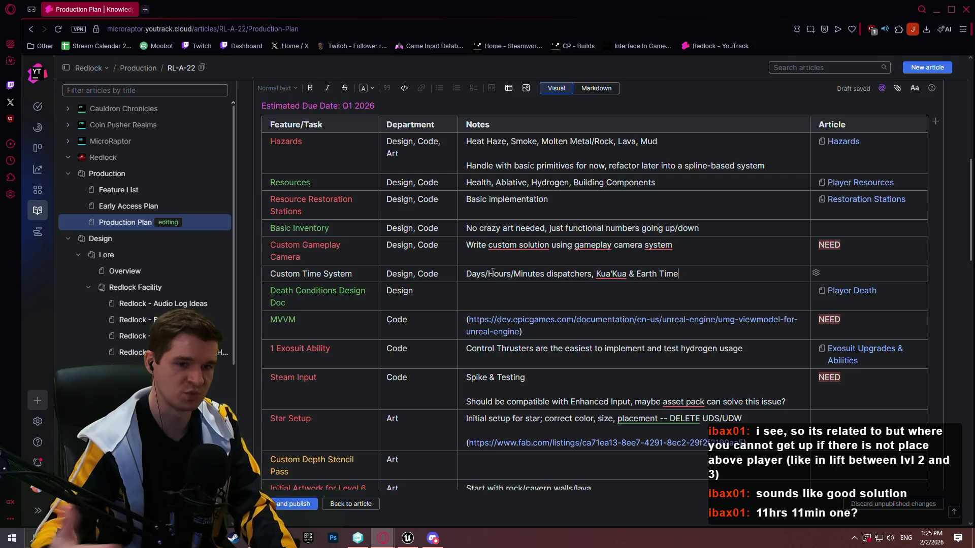
- Paste a NEED tag into the new row's Article cell and highlight it red
left_click(862, 274)
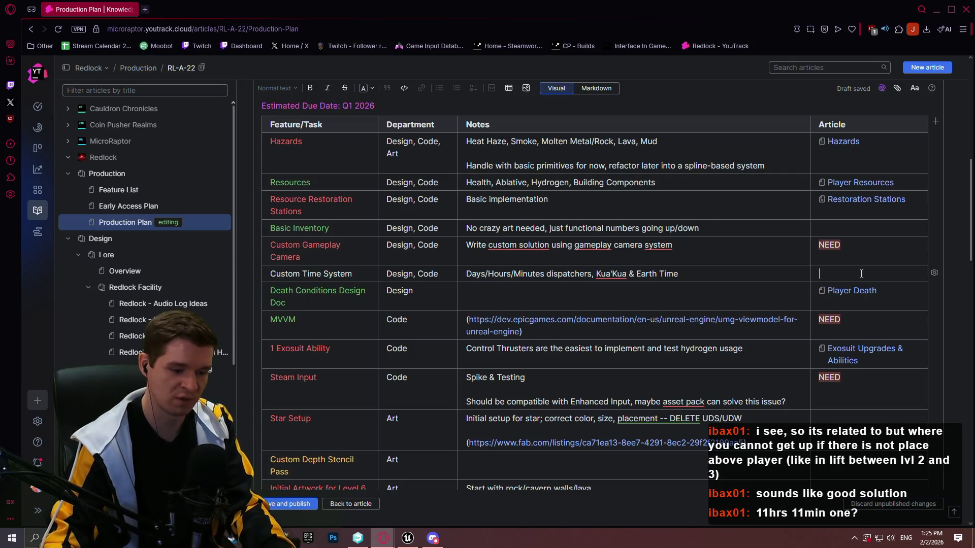
type("N")
key("ctrl+v")
left_click_drag(842, 273, 819, 272)
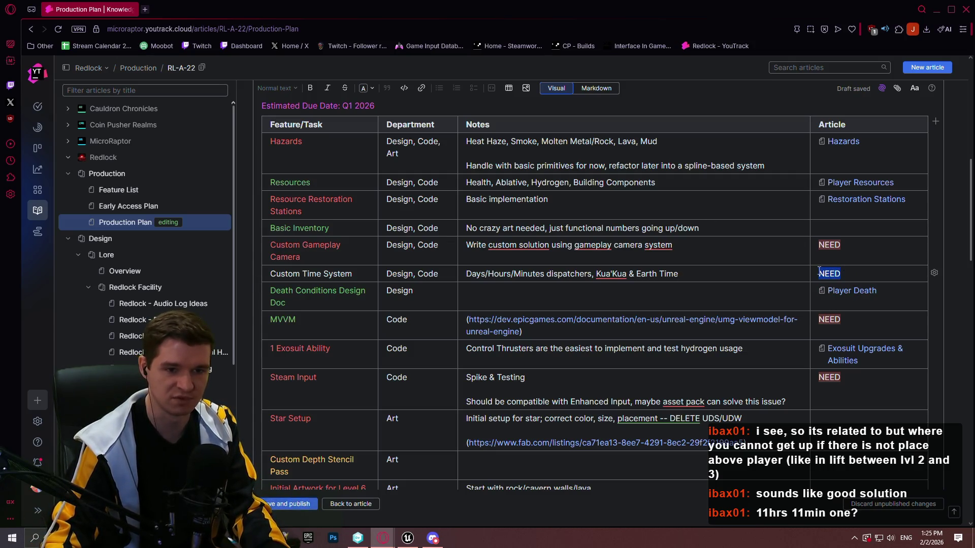
left_click(745, 258)
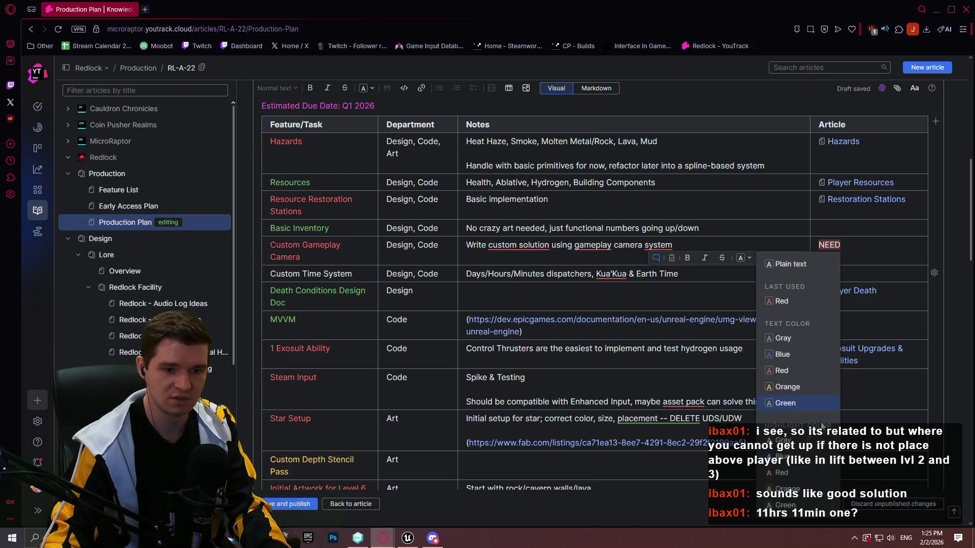
left_click(802, 473)
left_click(768, 273)
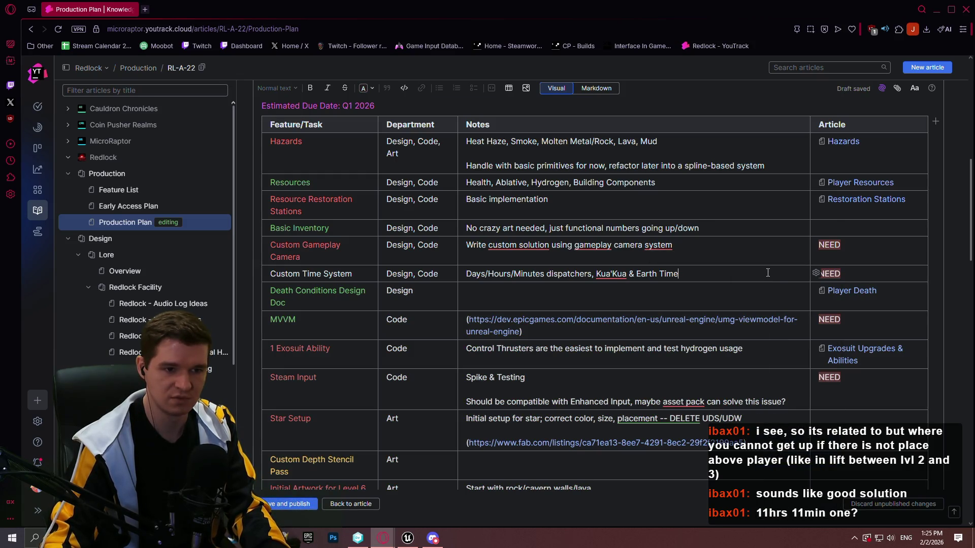
- Make the 'Custom Time System' feature name red text rather than highlighted
left_click_drag(353, 274, 273, 274)
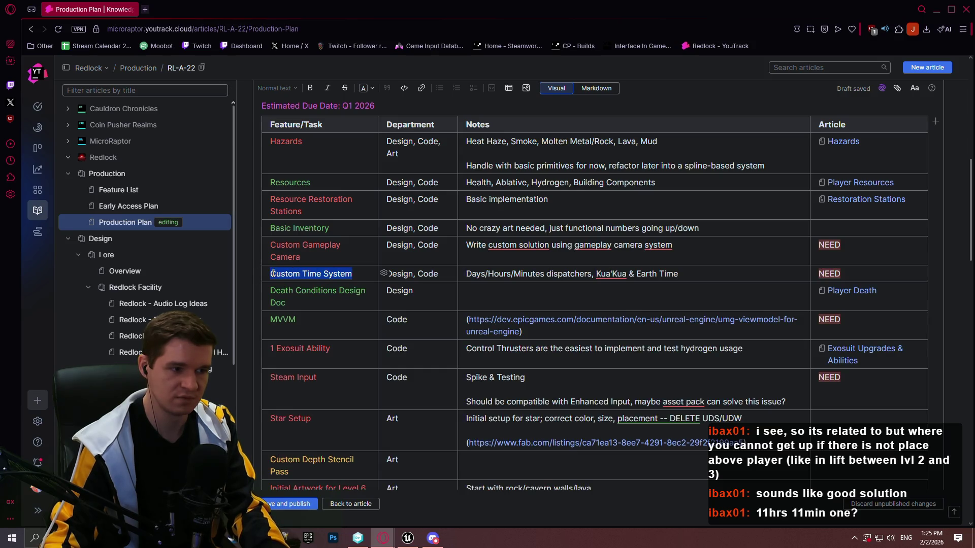
left_click(354, 259)
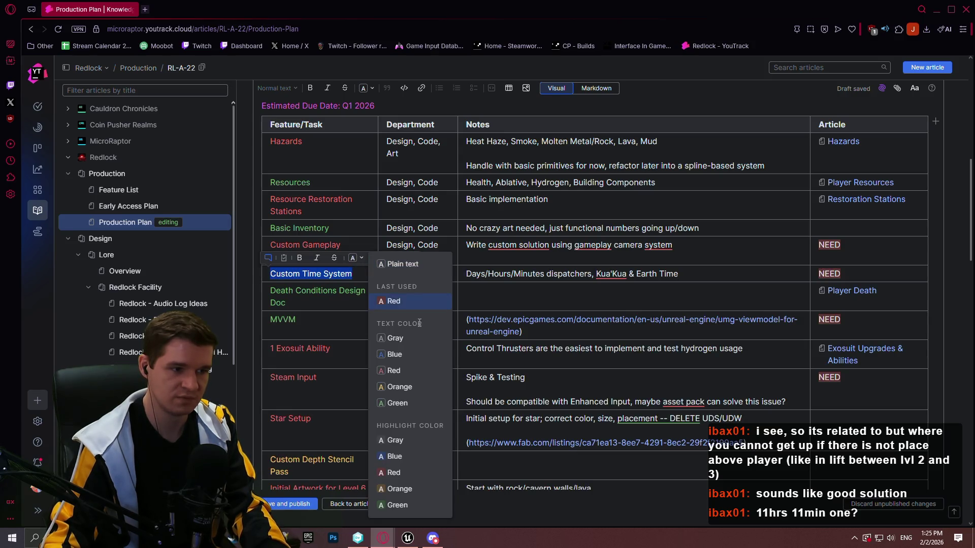
left_click(395, 472)
left_click(354, 263)
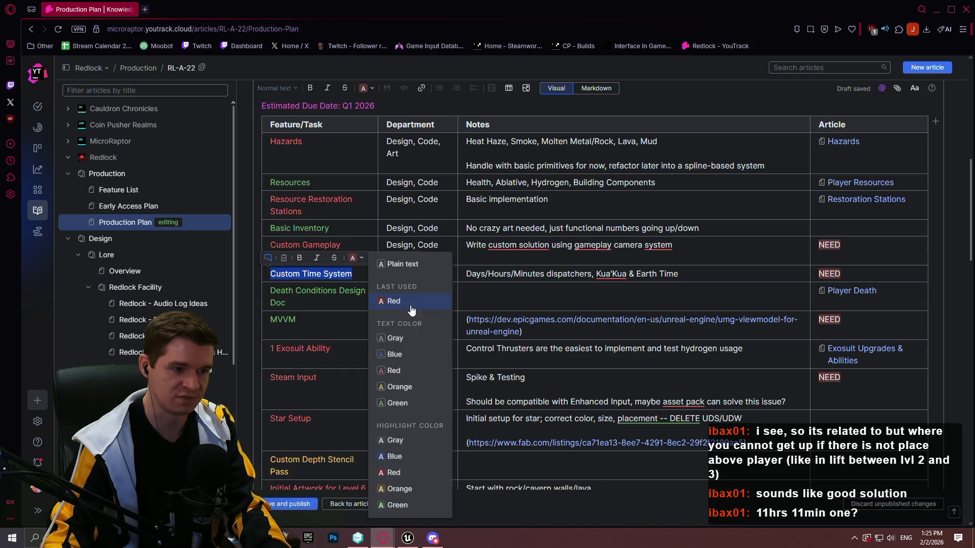
left_click(411, 314)
left_click(559, 275)
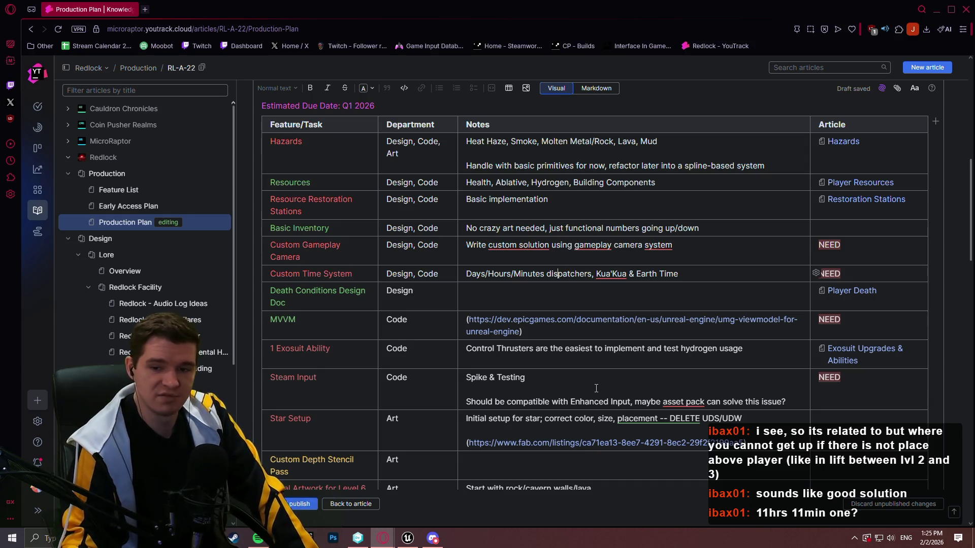
- Note 'Full time-managed system of flares/plasma, with basic clock' under FP-3 Solar Flares and publish with Ctrl+Enter
scroll(531, 348, "down", 1)
scroll(532, 346, "up", 2)
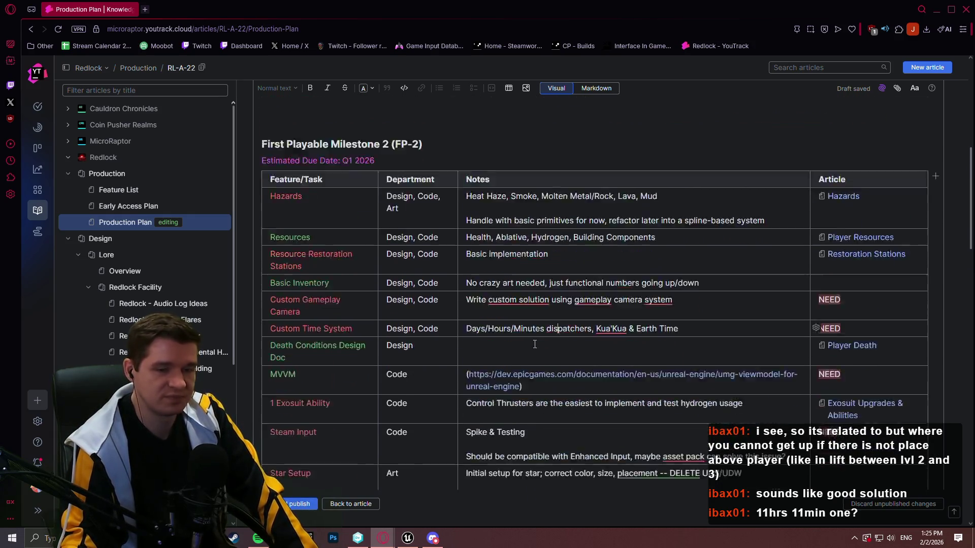
scroll(533, 325, "down", 7)
scroll(535, 298, "down", 3)
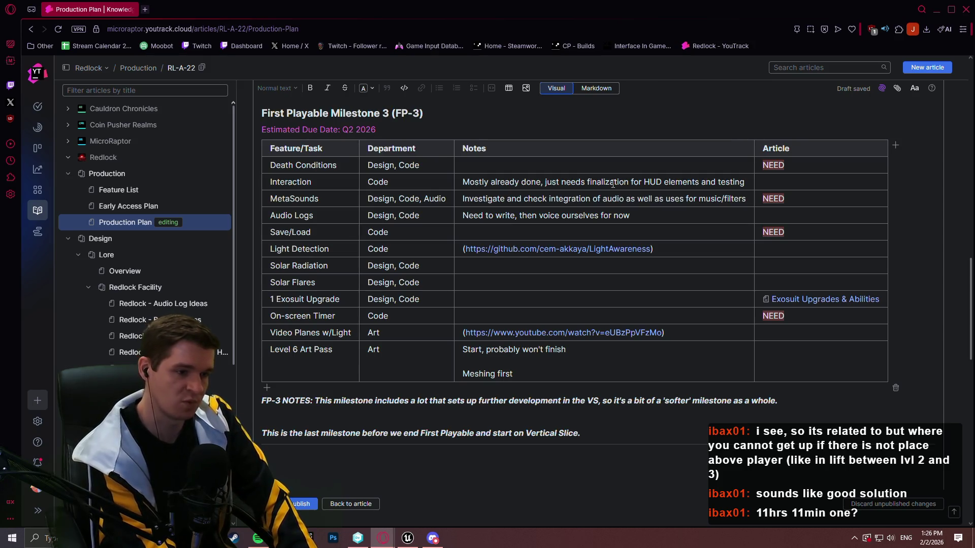
left_click(493, 285)
type("Full ti")
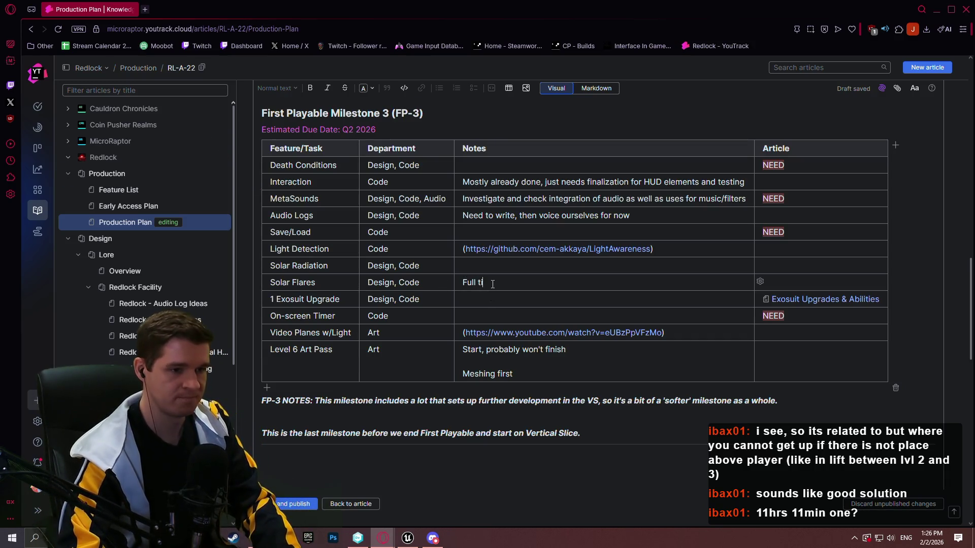
type("me-managed s")
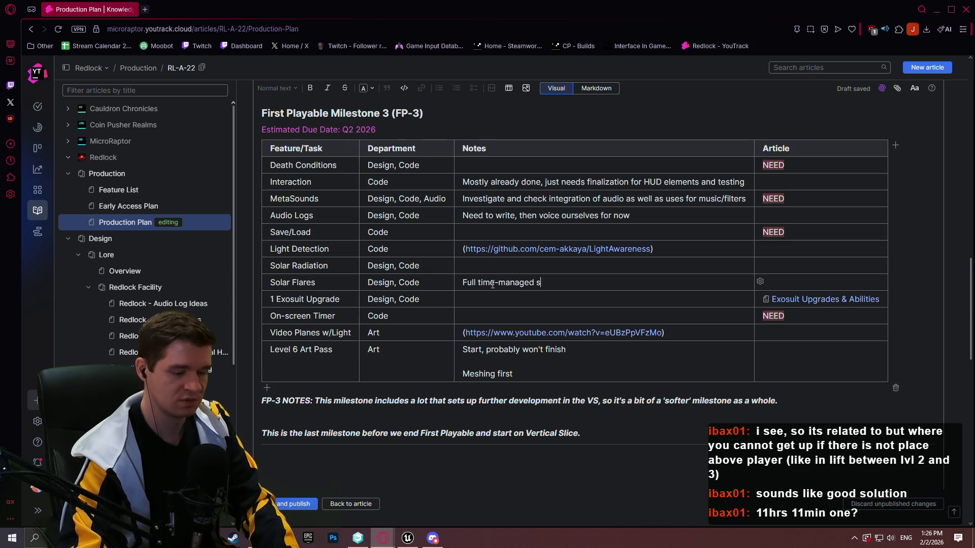
type("ystem of flares/")
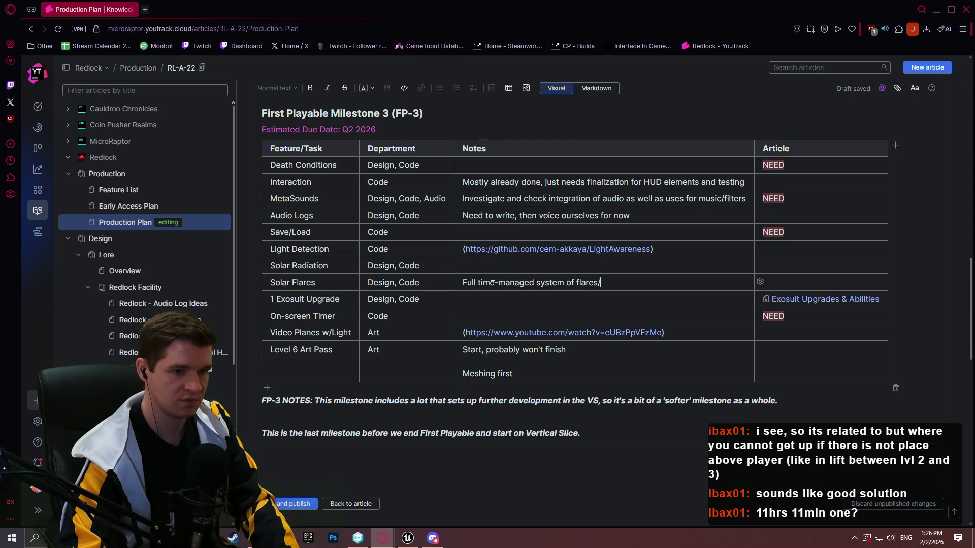
type("plasma")
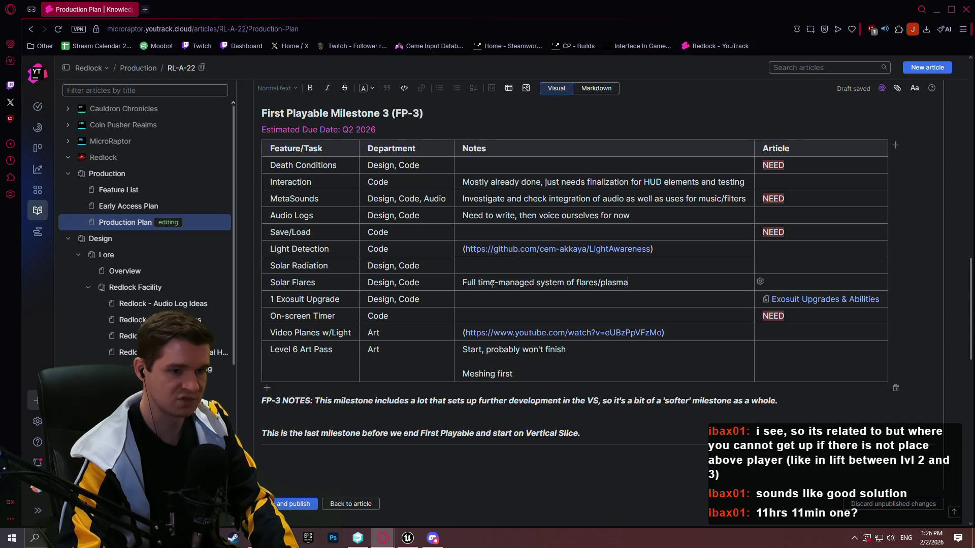
type(", with basic clock")
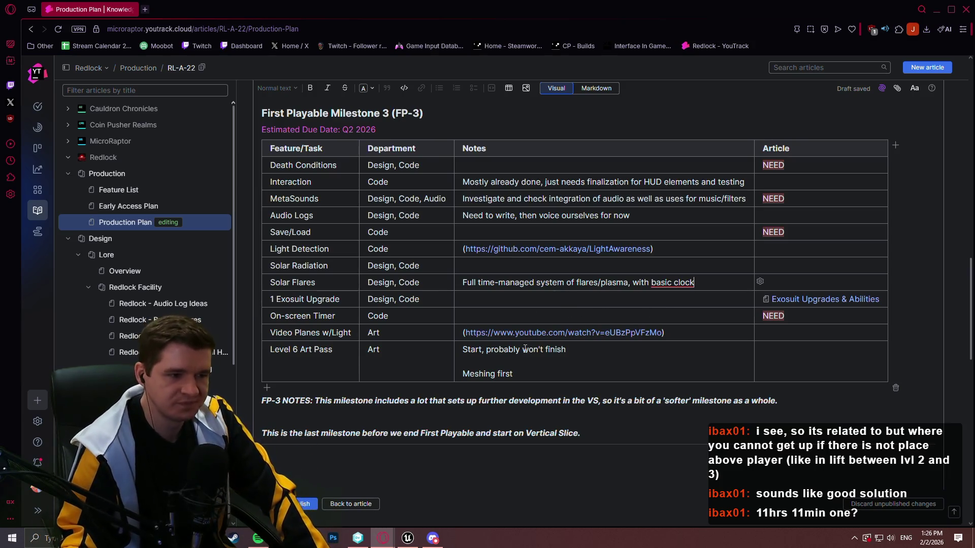
key("ctrl+Return")
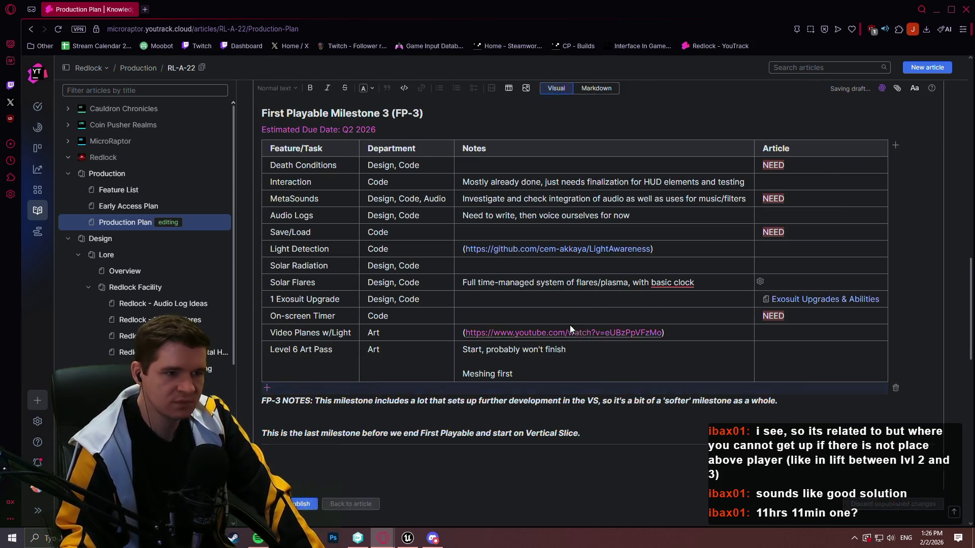
- Scroll the published article back up to the FP-2 milestone and reopen it for editing
scroll(565, 273, "down", 2)
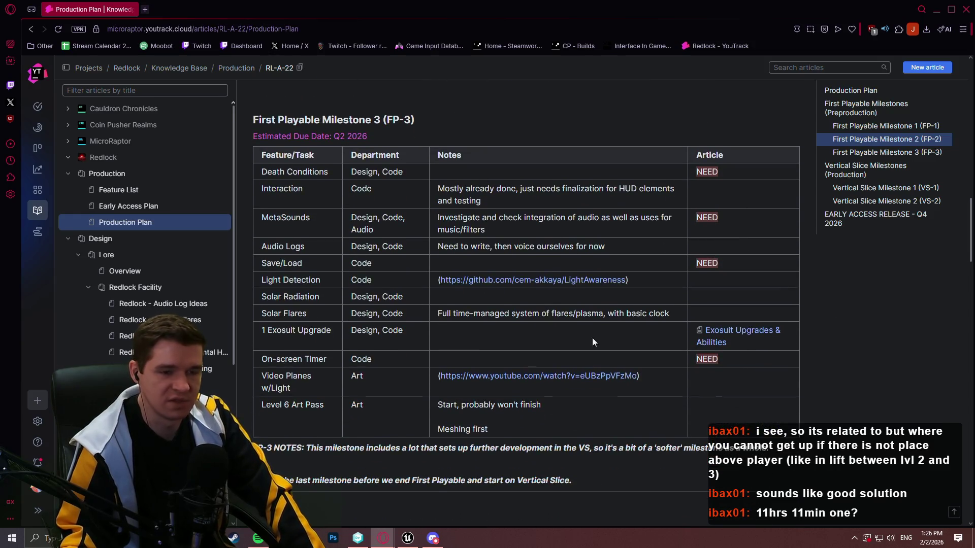
scroll(593, 340, "up", 5)
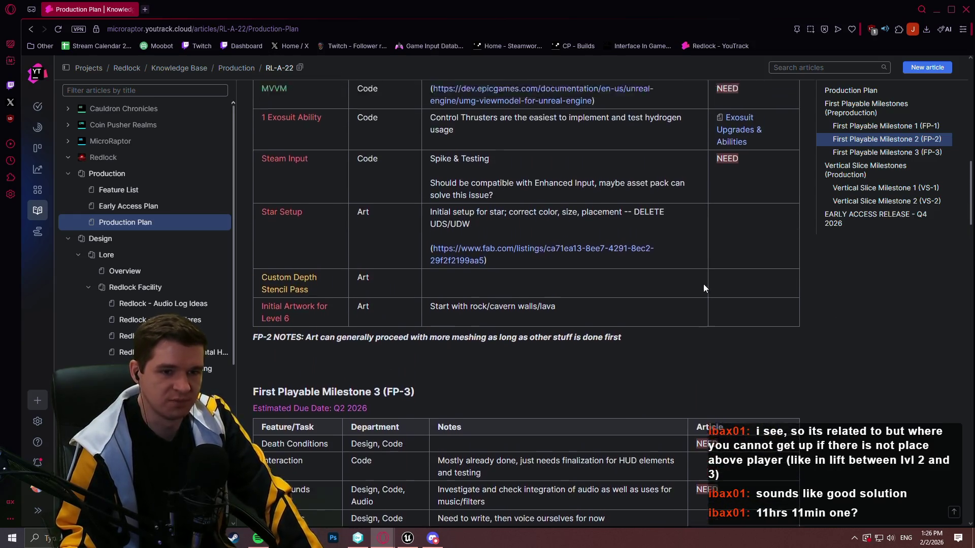
scroll(703, 288, "up", 2)
mouse_move(971, 166)
left_mouse_down()
mouse_move(970, 132)
mouse_move(972, 221)
mouse_move(972, 74)
left_mouse_up()
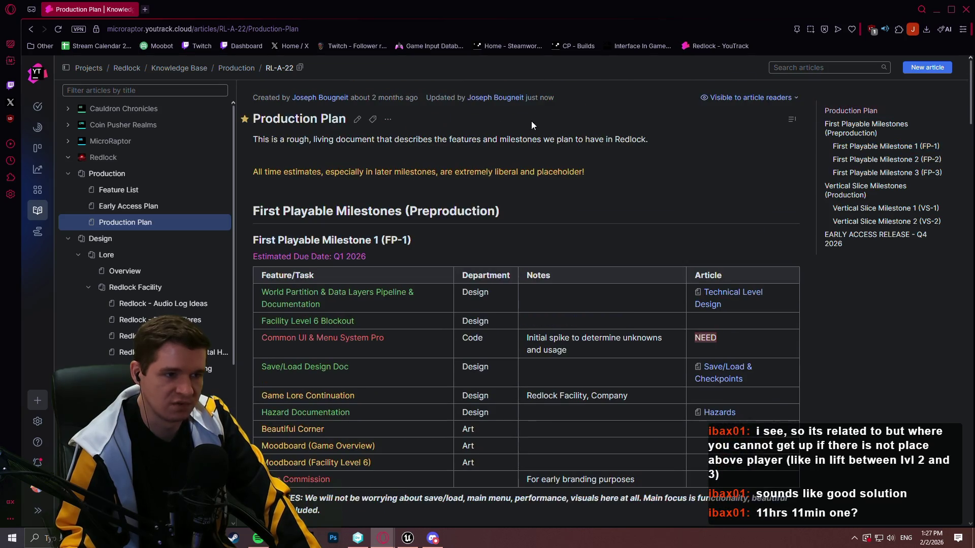
left_click(357, 119)
- Write 'Proper player death handling with/without checkpoints' in FP-3's Death Conditions notes and publish the article
scroll(452, 294, "down", 10)
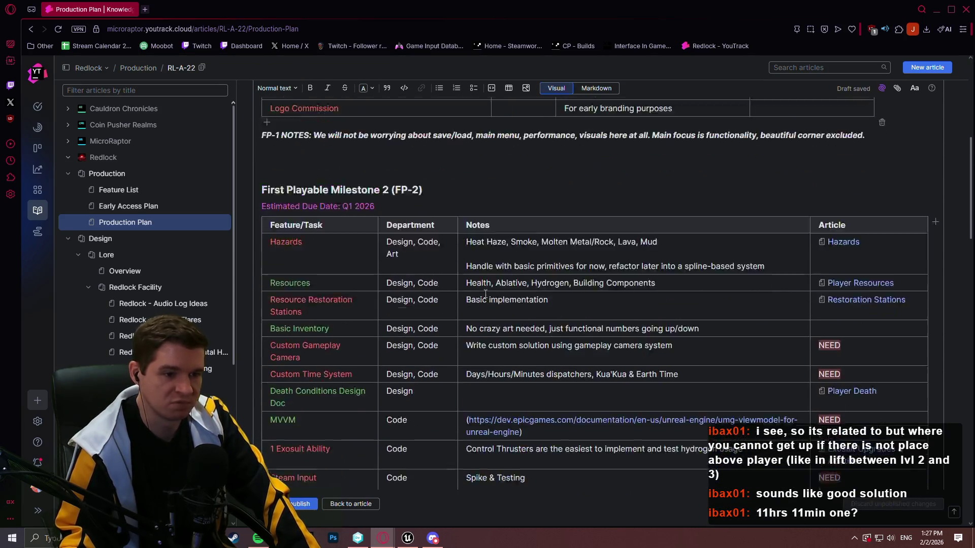
left_click(487, 370)
type("Proper player death handling ")
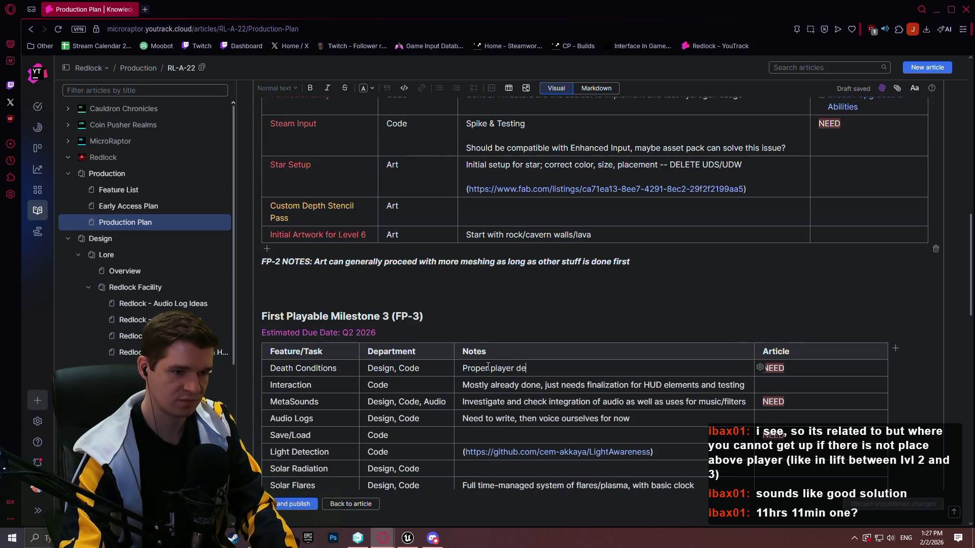
type("wi")
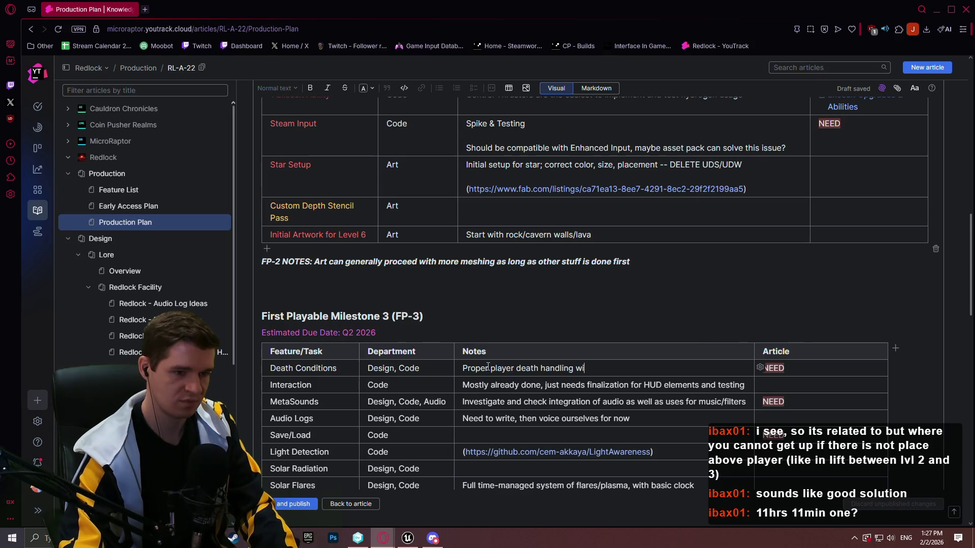
type("th/without checkpoints")
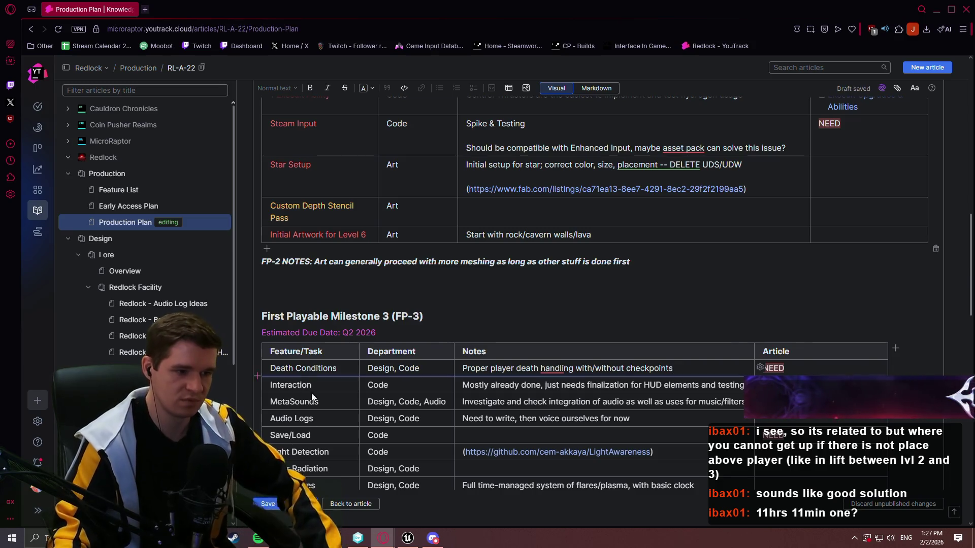
left_click(303, 504)
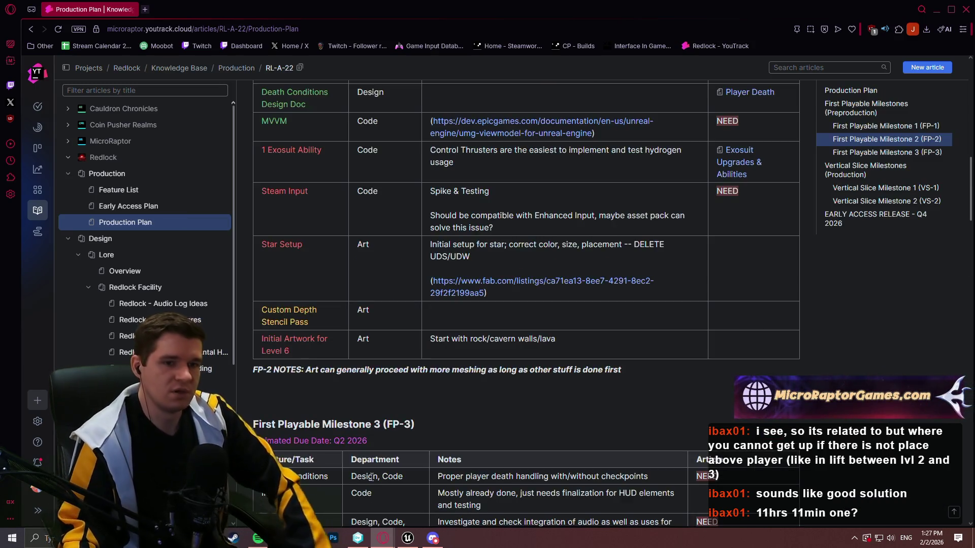
scroll(722, 381, "up", 2)
scroll(721, 382, "up", 4)
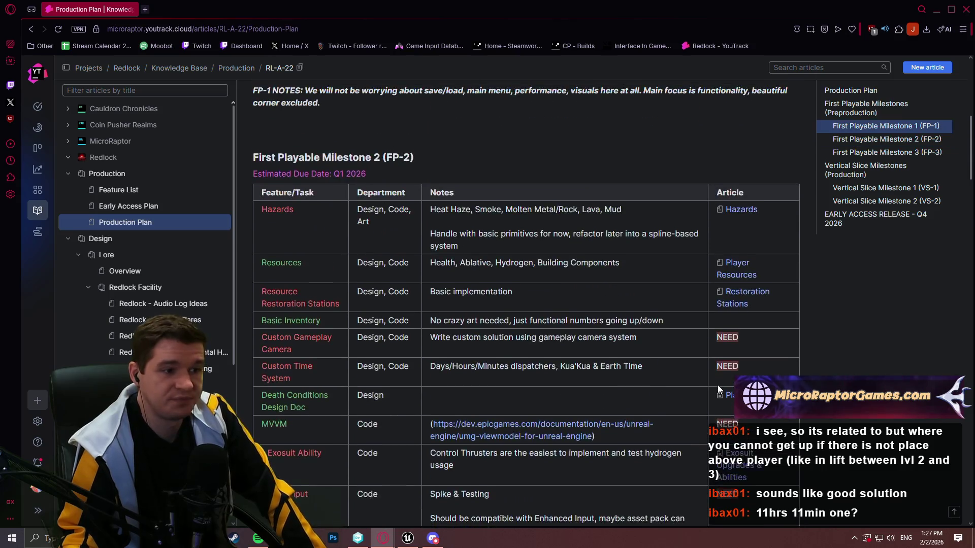
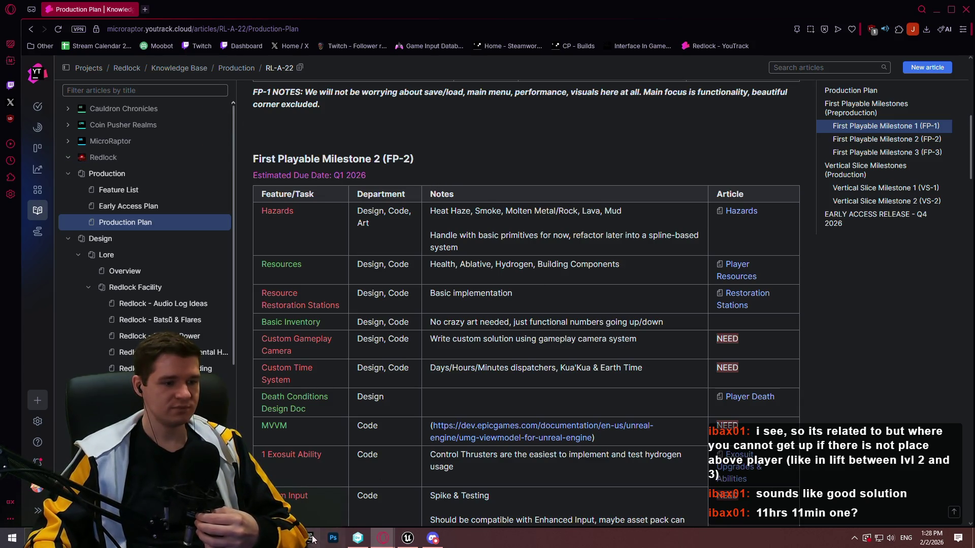
- Close ignore.conf and clear the four old lines from the 'new 1' document
key("alt+Tab")
left_click(359, 114)
left_click(242, 97)
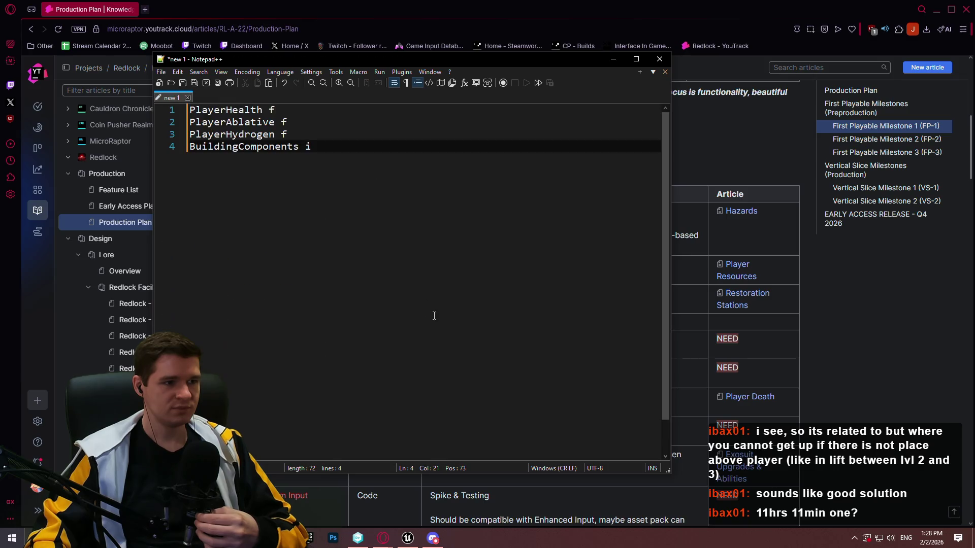
key("ctrl+a")
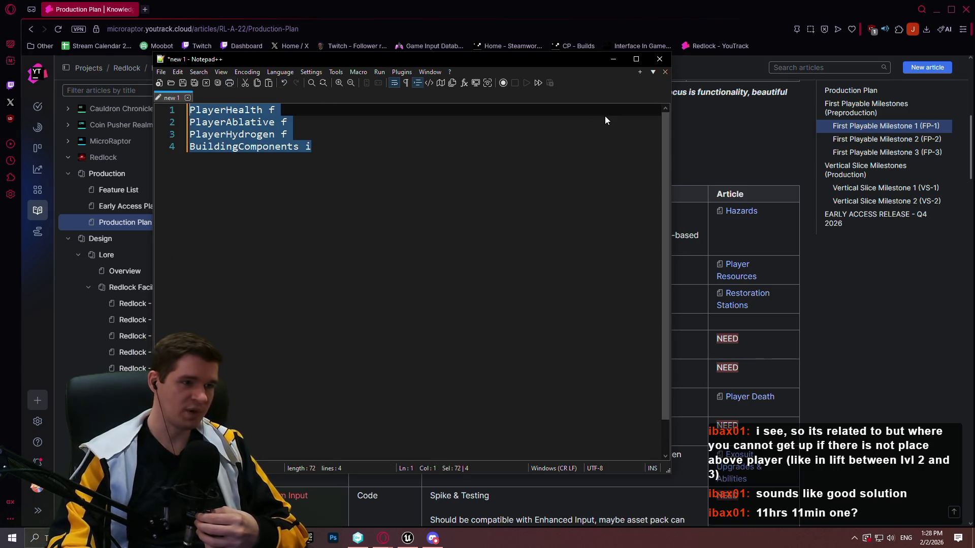
key("Delete")
left_click_drag(568, 59, 659, 96)
left_click(408, 538)
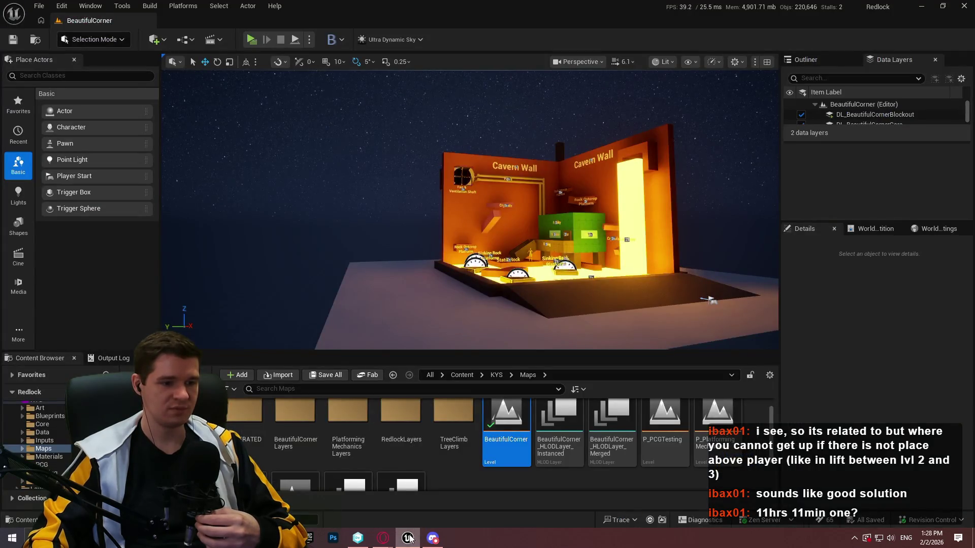
left_click(409, 538)
left_click_drag(494, 73, 519, 67)
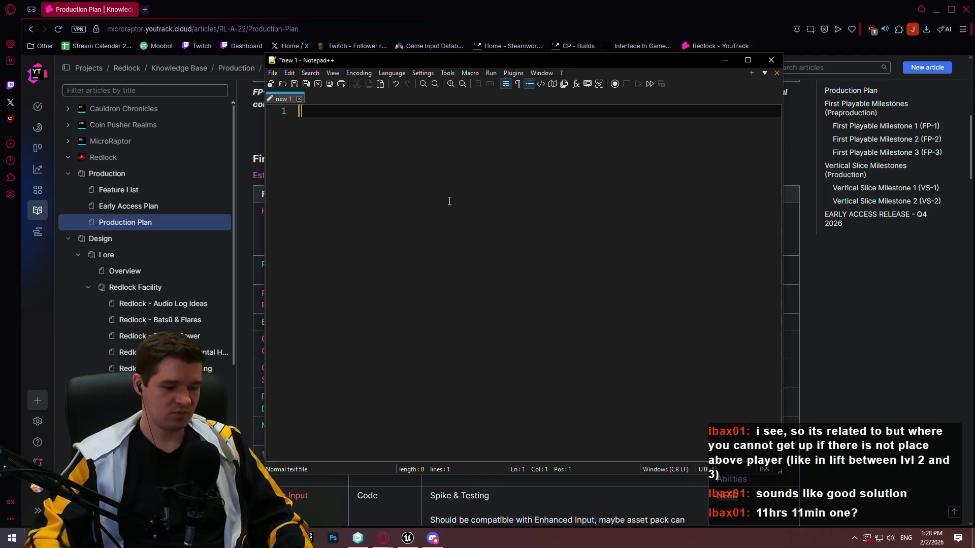
- Write the heading 'Hazards' with an indented primitive-based overlap-tracking and resource-drain description
type("Hazards")
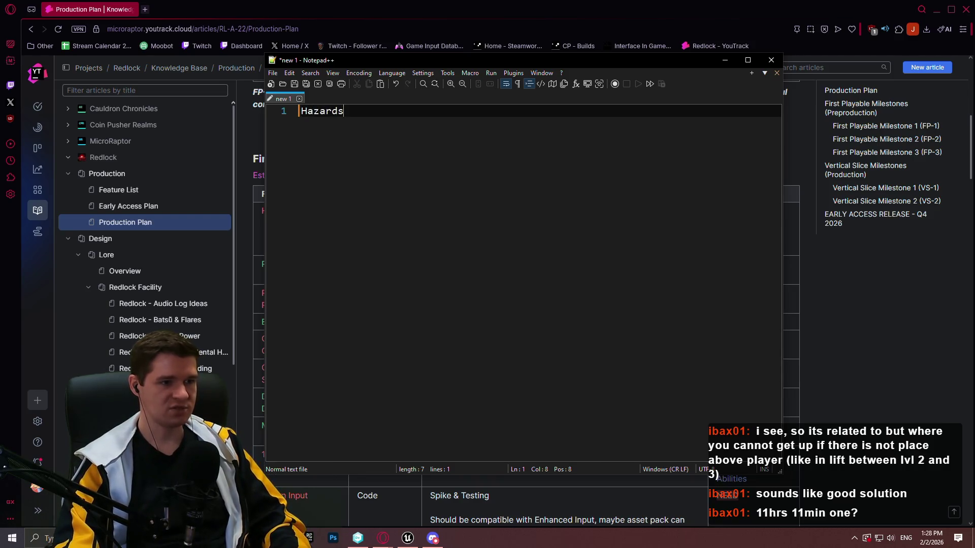
key("Return")
key("Tab")
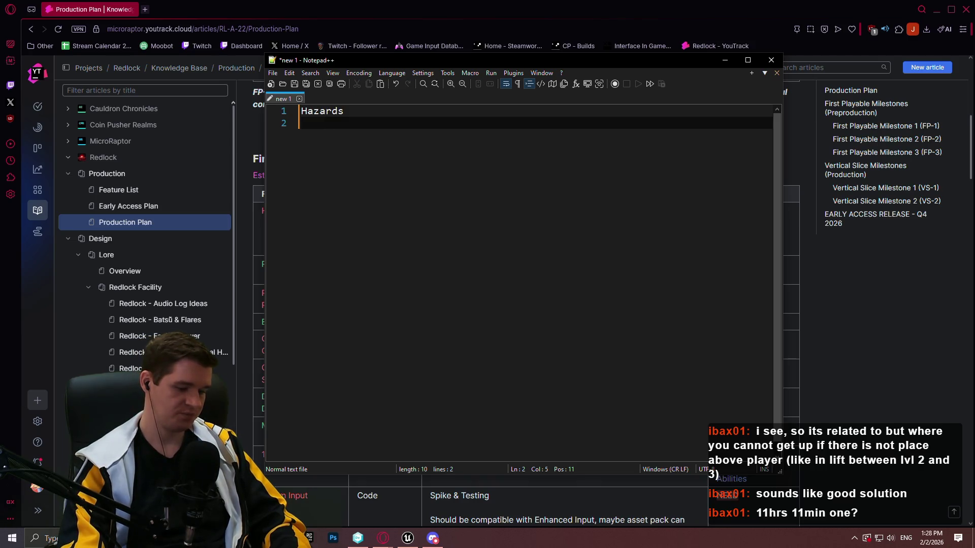
type("Pri")
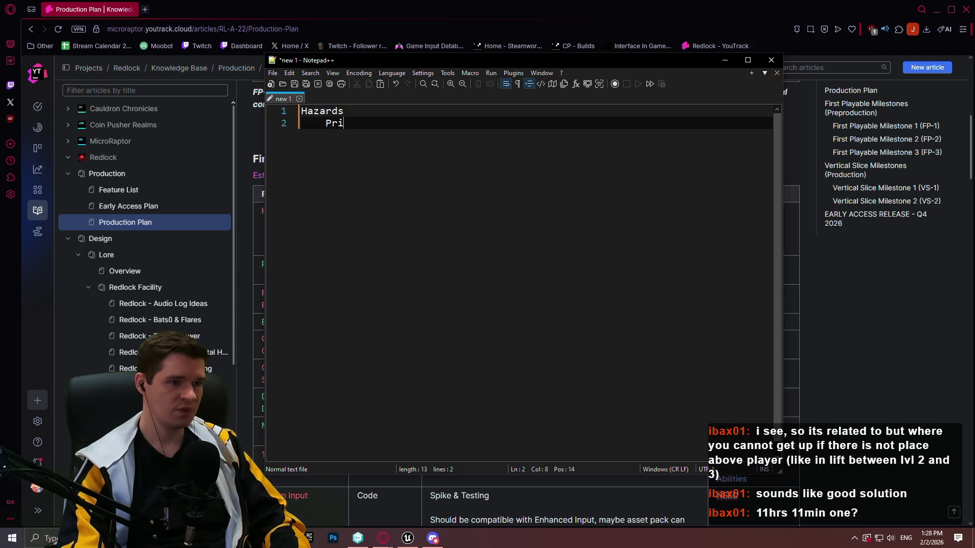
type("mitive-base")
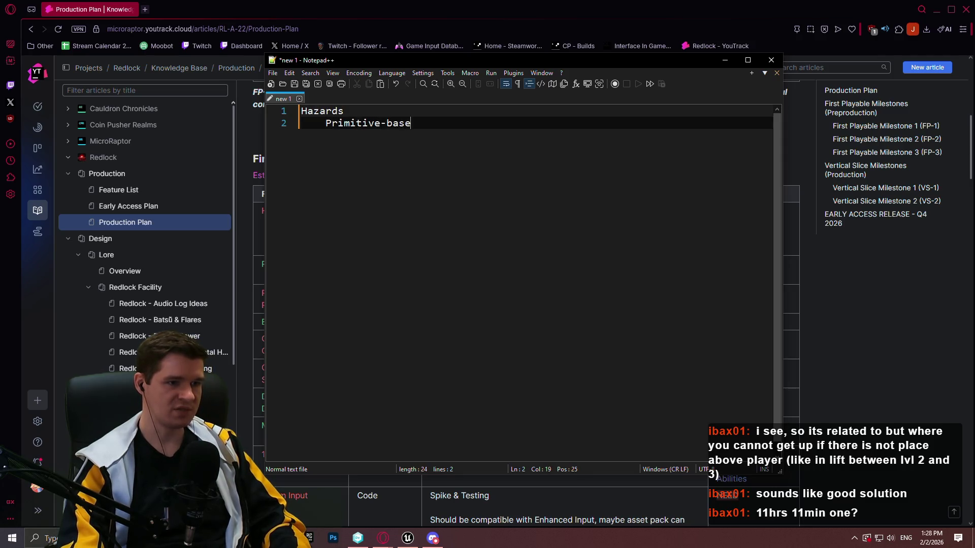
type("d syste")
key("BackSpace")
key("BackSpace")
type("stem with overlaps a")
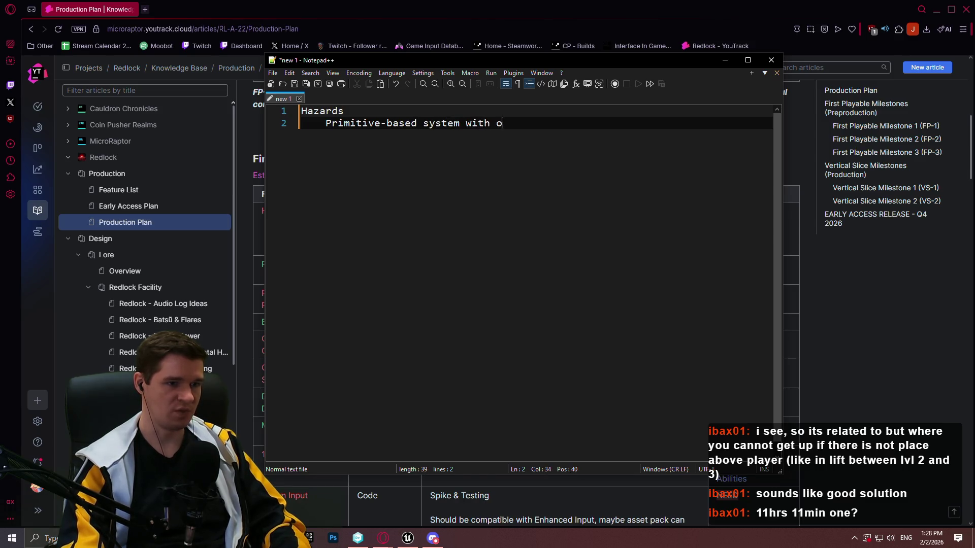
type("nd")
key("BackSpace")
key("BackSpace")
key("BackSpace")
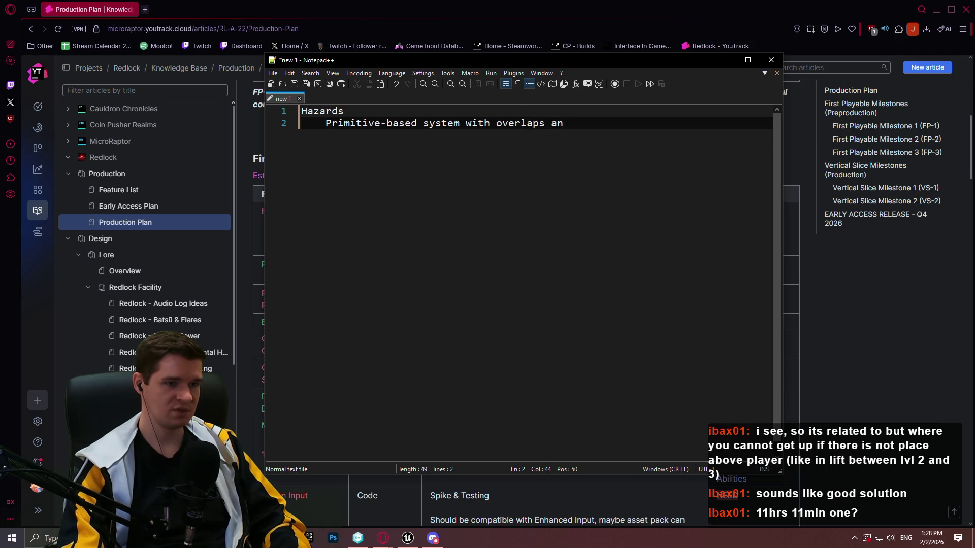
type("tracking ")
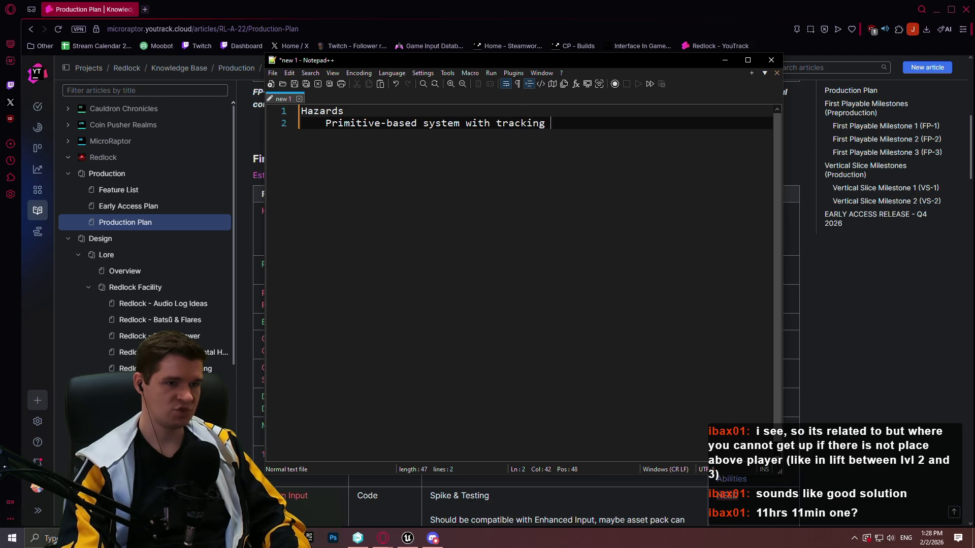
type("overlaps")
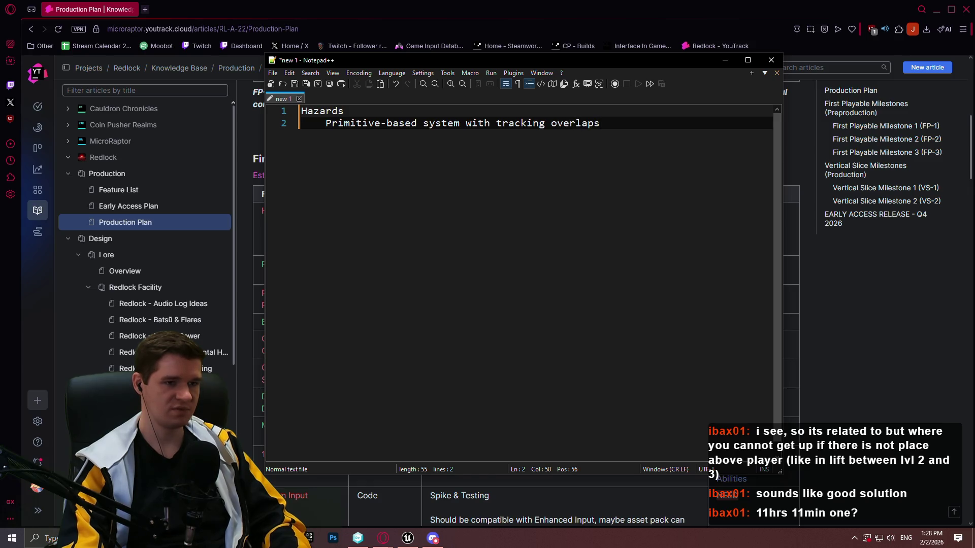
type(" and applying ")
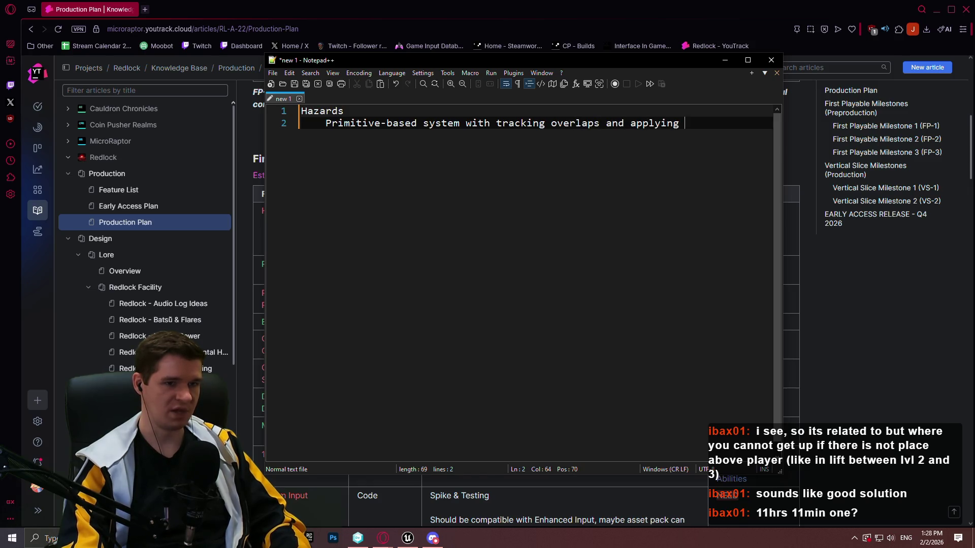
type("one-off ")
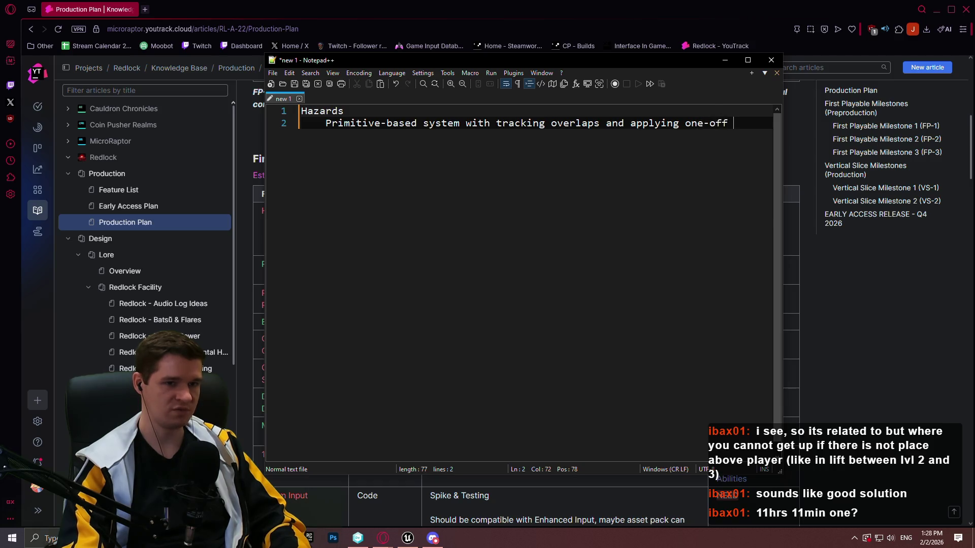
type("and/or t")
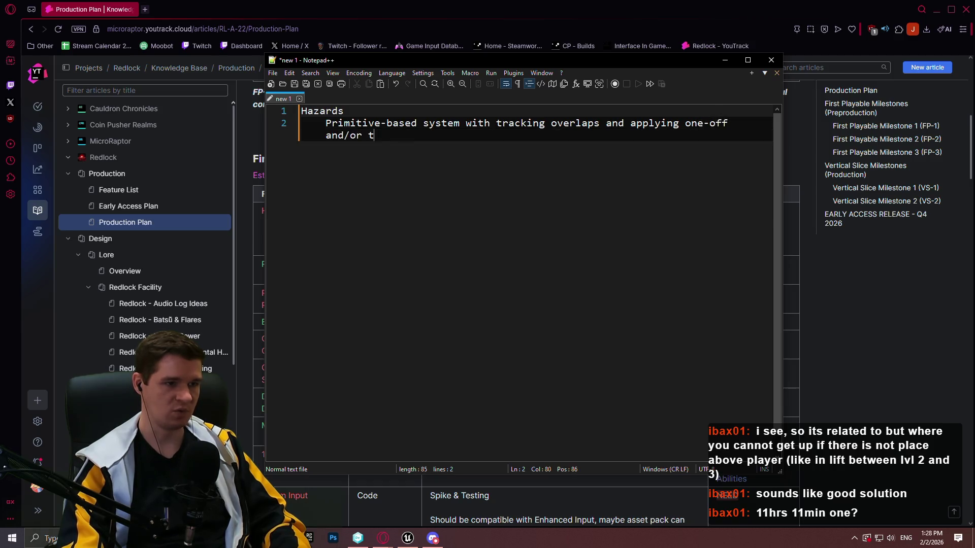
type("ick ")
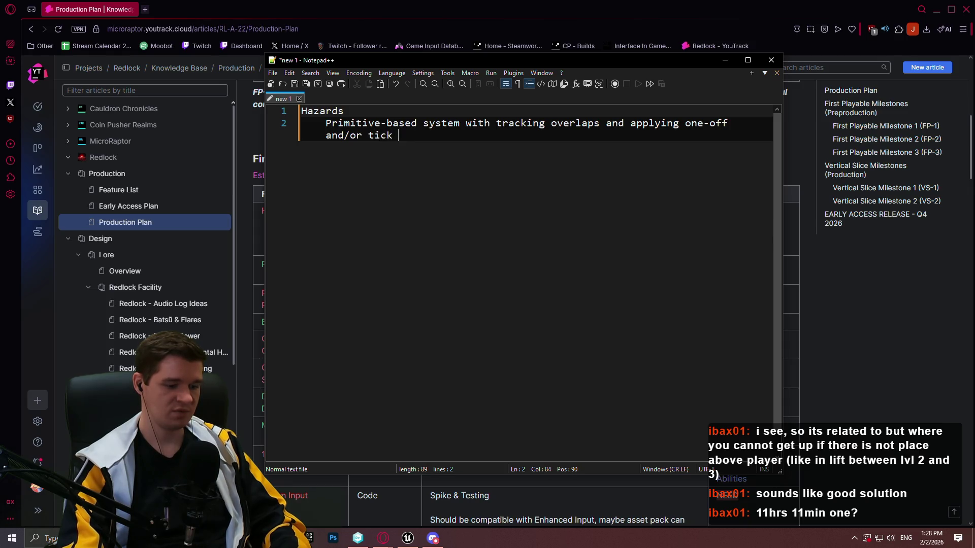
type("resource")
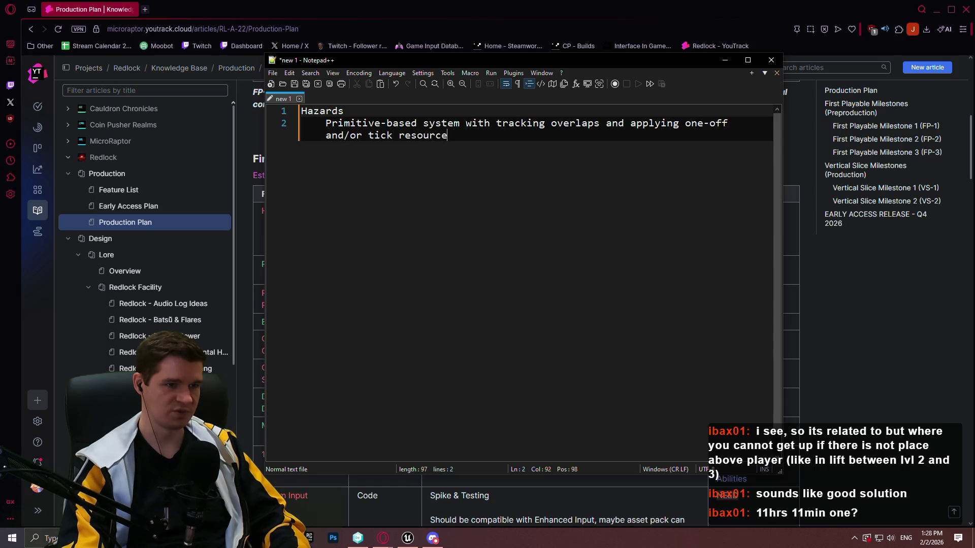
type(" drain")
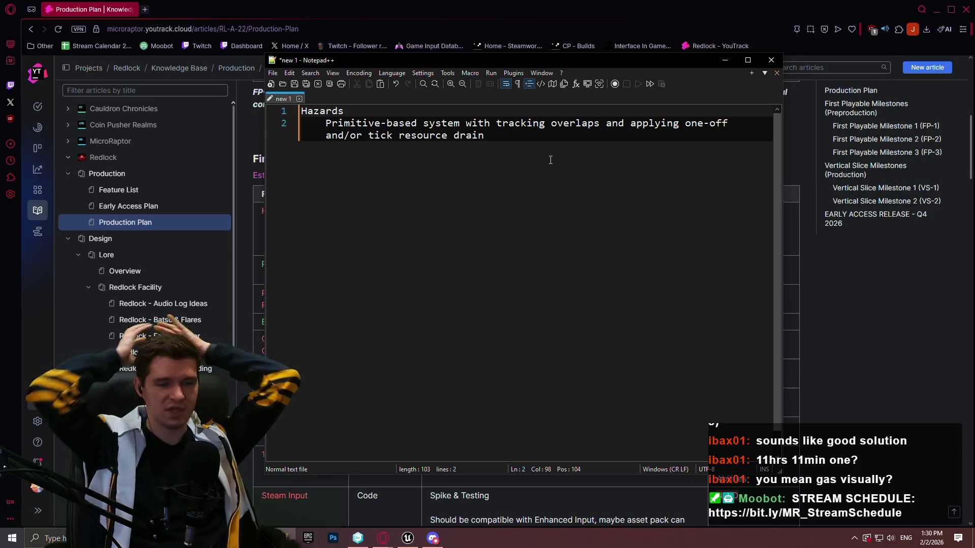
- Open a new blank browser tab
left_click(142, 11)
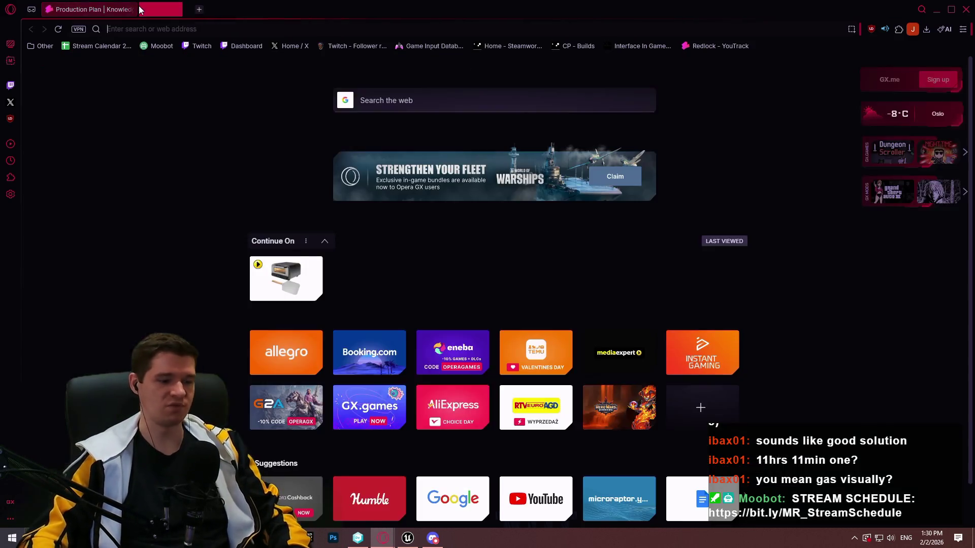
- Search 'ue5 gas' and skim the Gameplay Ability System documentation page down to the footer
type("ue5 gas")
key("Return")
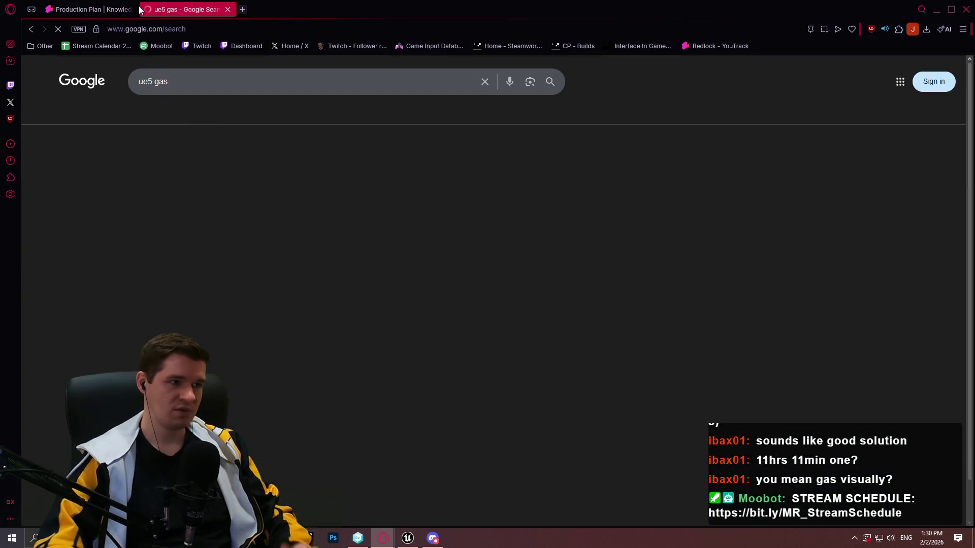
left_click(325, 194)
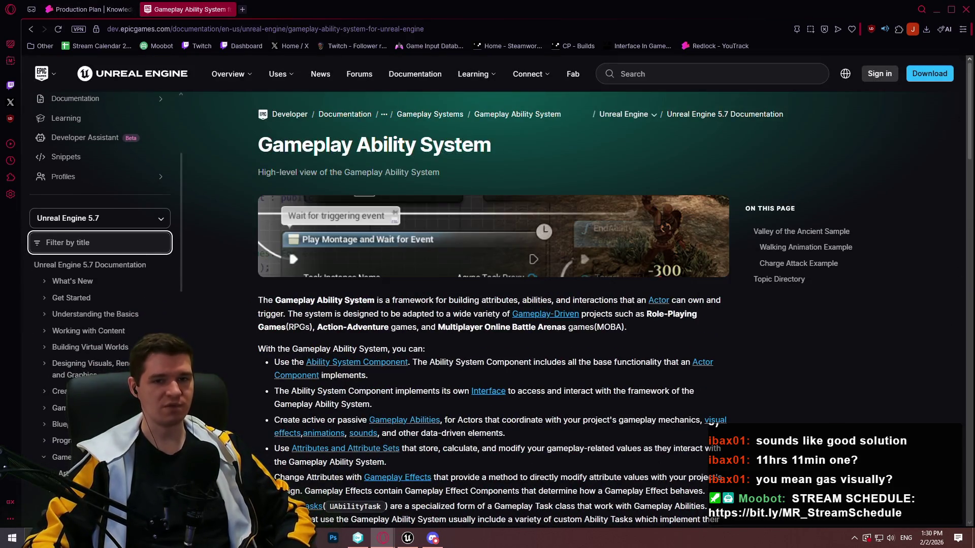
left_click_drag(970, 78, 965, 103)
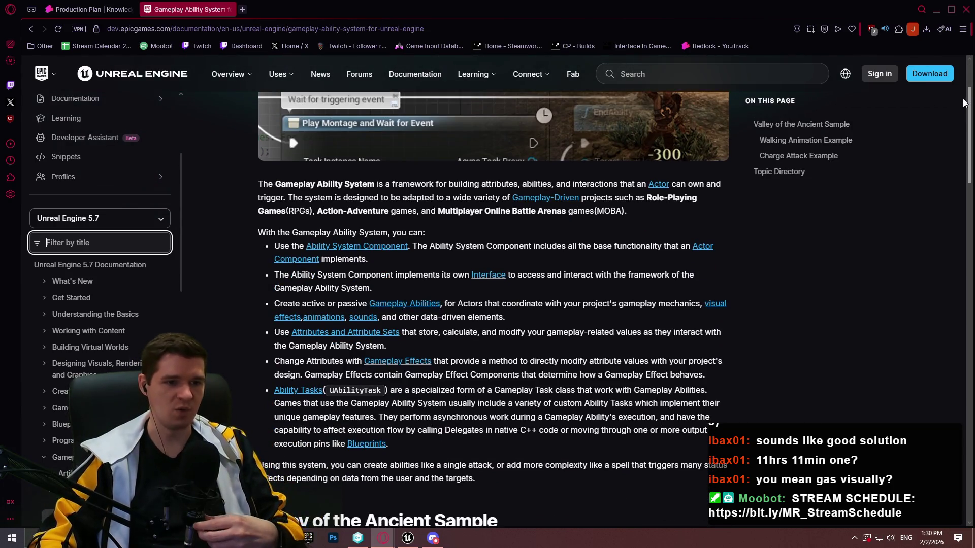
scroll(958, 111, "down", 1)
scroll(956, 115, "down", 1)
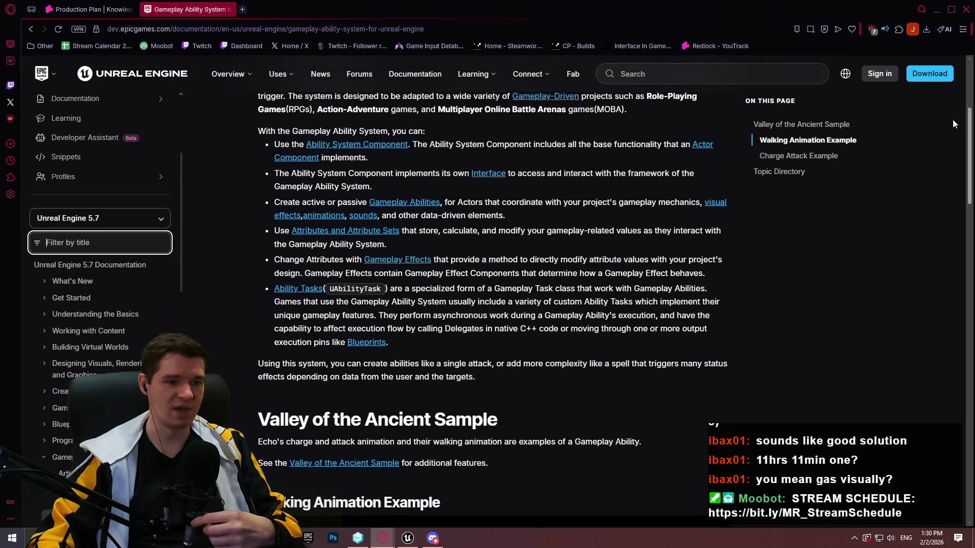
scroll(945, 153, "down", 8)
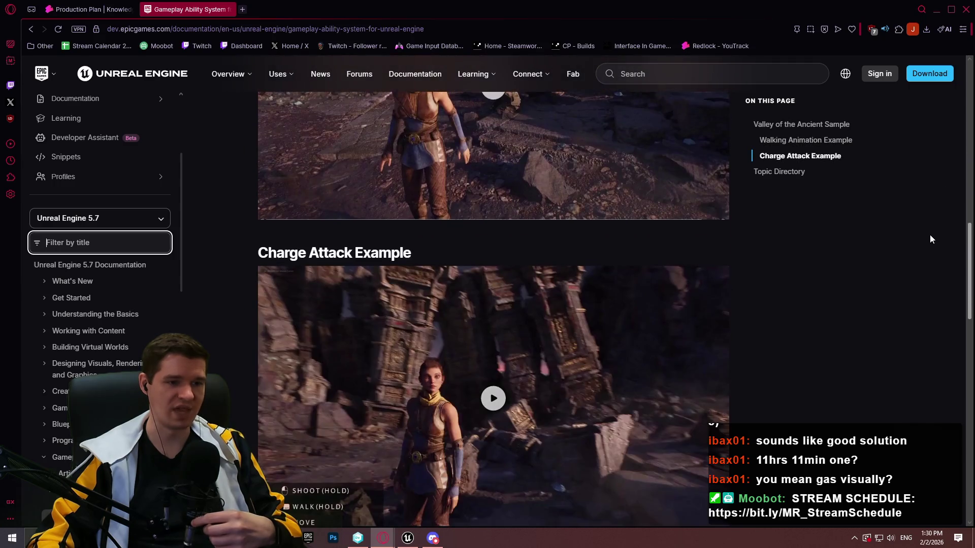
scroll(931, 235, "down", 11)
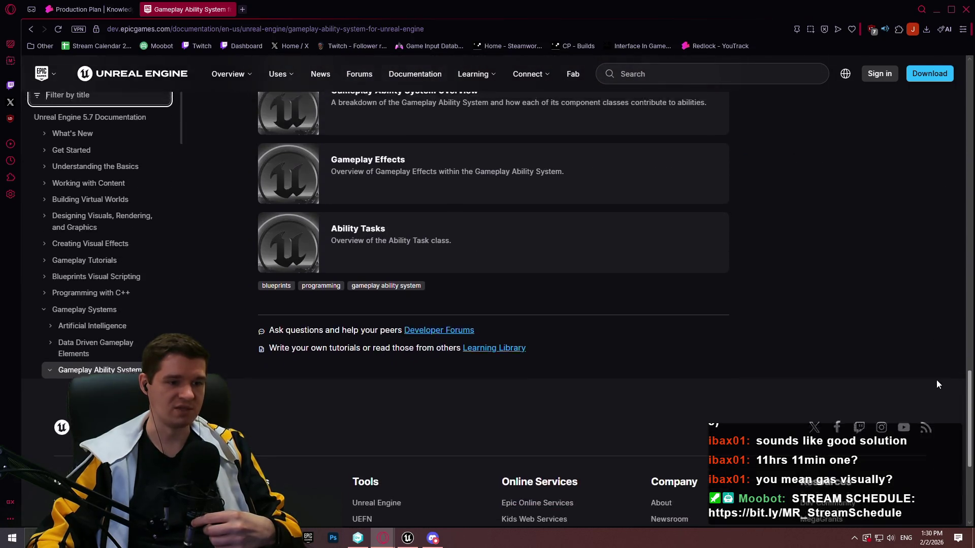
scroll(930, 96, "up", 20)
scroll(935, 96, "down", 2)
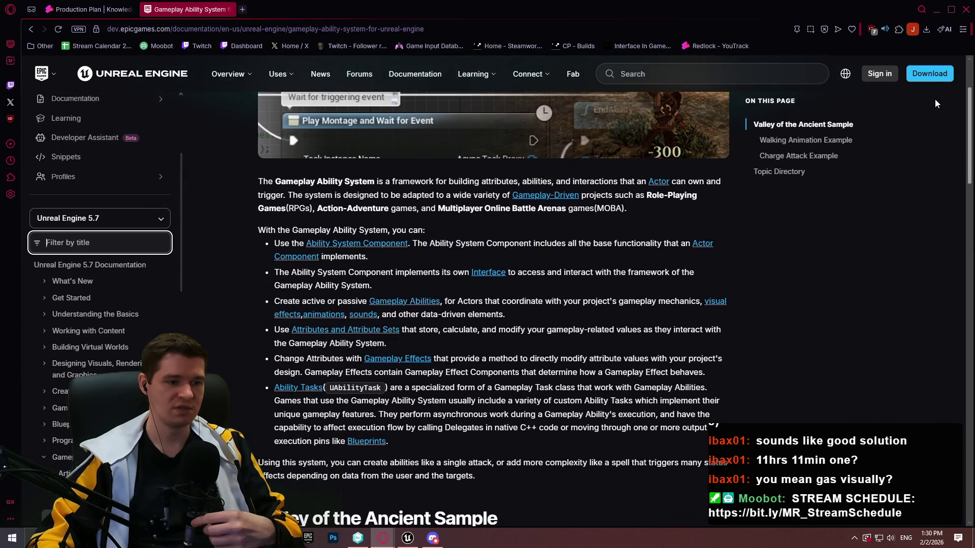
left_click(826, 279)
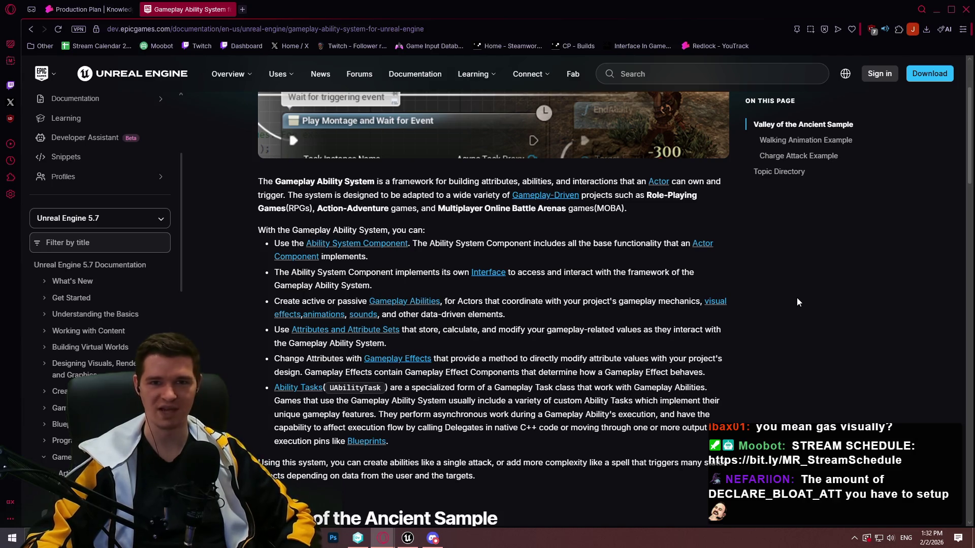
scroll(793, 304, "up", 1)
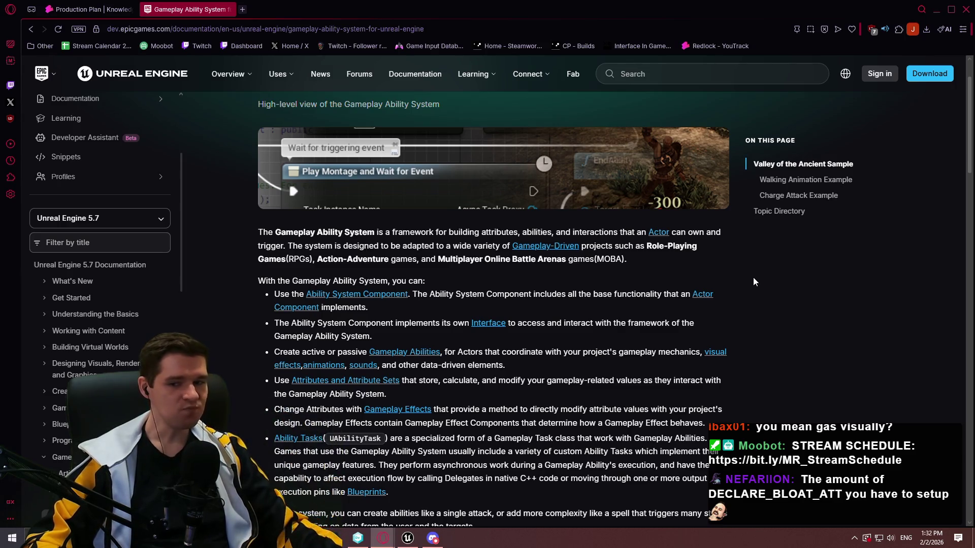
scroll(724, 281, "down", 15)
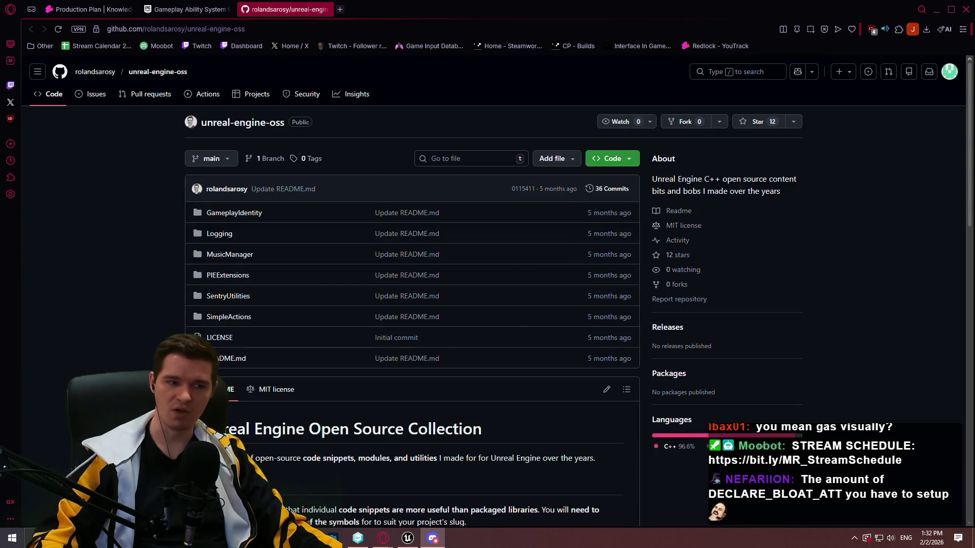
- Scroll the repository README and open the SimpleActions folder page
scroll(904, 227, "down", 3)
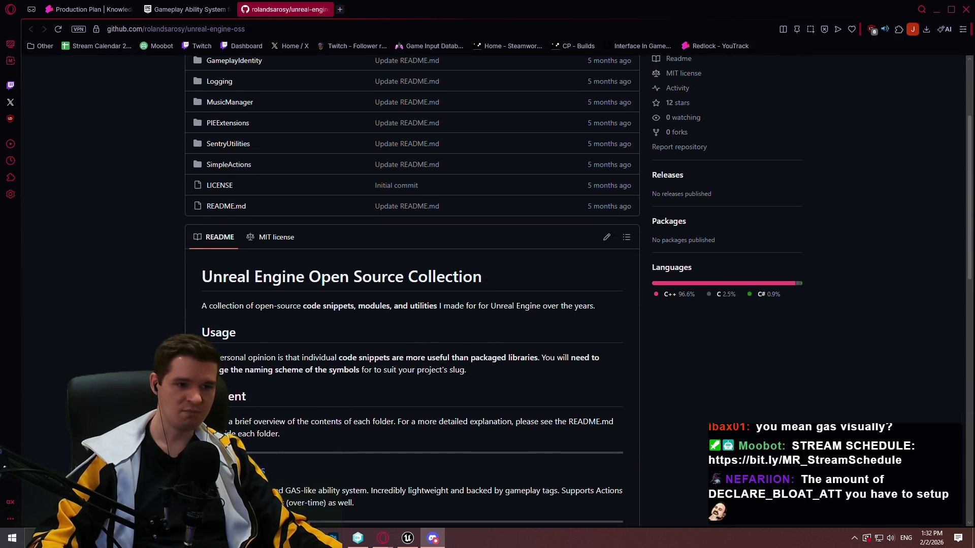
scroll(803, 451, "down", 4)
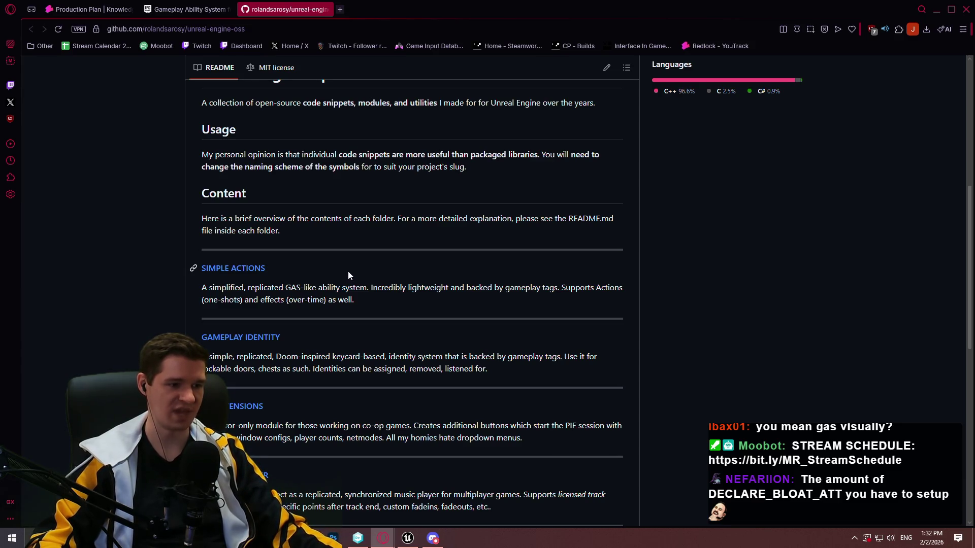
left_click(250, 272)
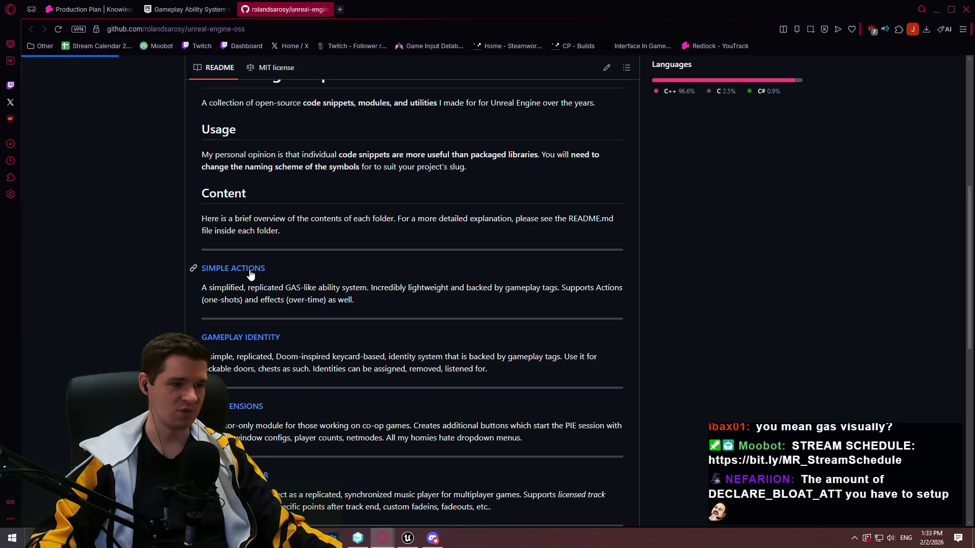
scroll(452, 245, "down", 8)
scroll(456, 245, "down", 10)
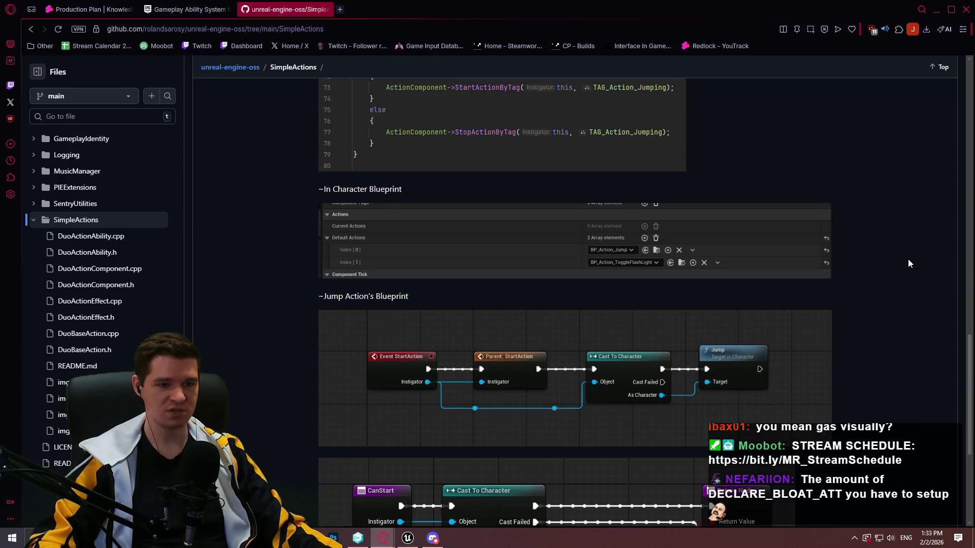
scroll(908, 259, "down", 4)
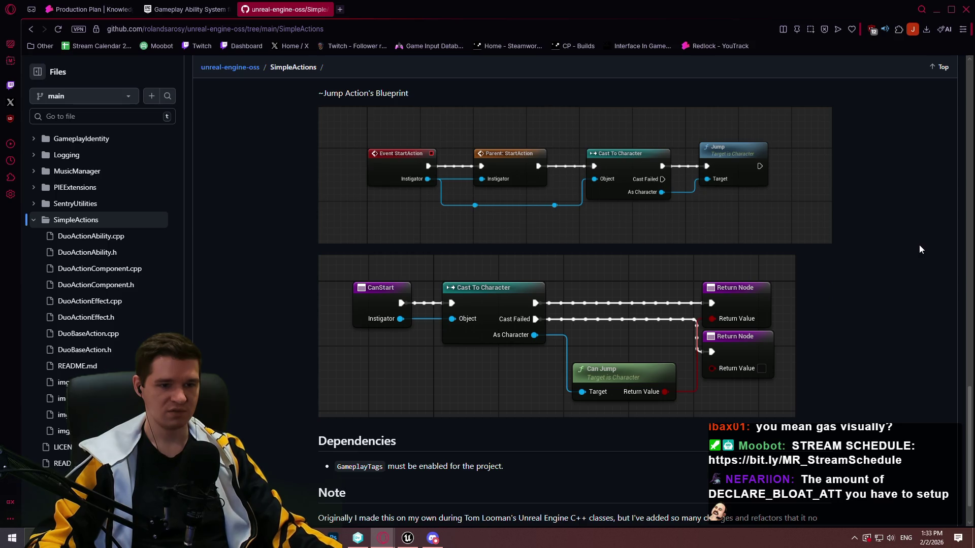
scroll(920, 246, "down", 1)
- Review the SimpleActions README, then close the GitHub repository tab
scroll(931, 251, "up", 15)
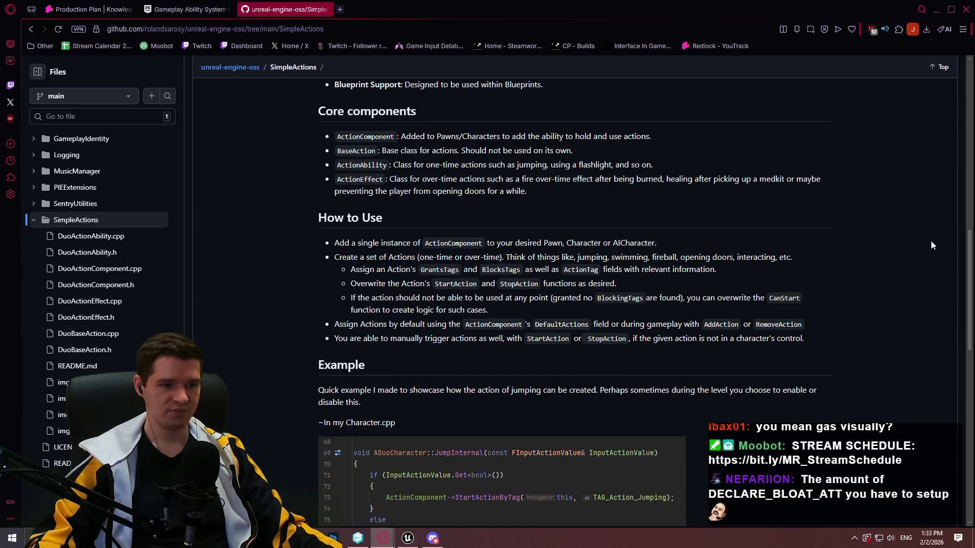
scroll(927, 238, "up", 2)
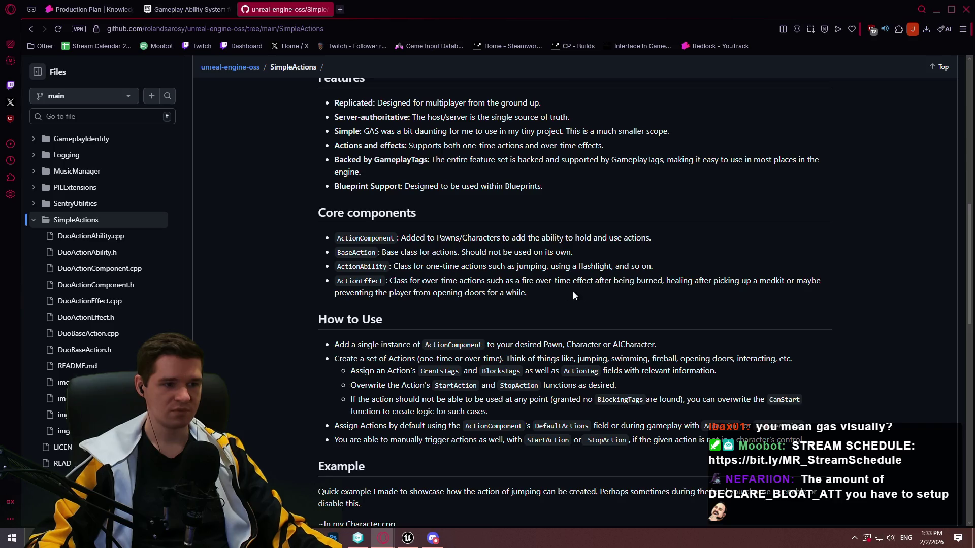
scroll(581, 297, "up", 8)
scroll(548, 254, "down", 3)
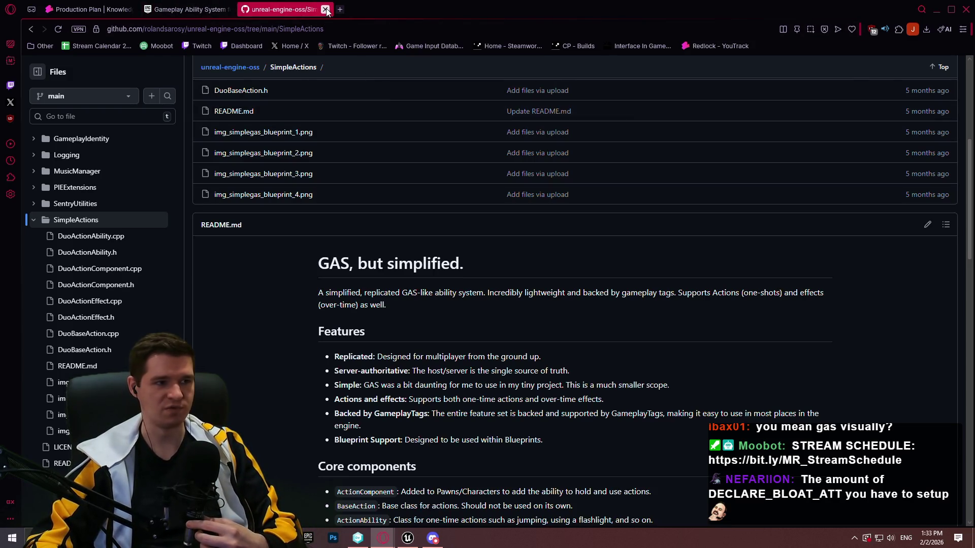
left_click(325, 9)
left_click(89, 9)
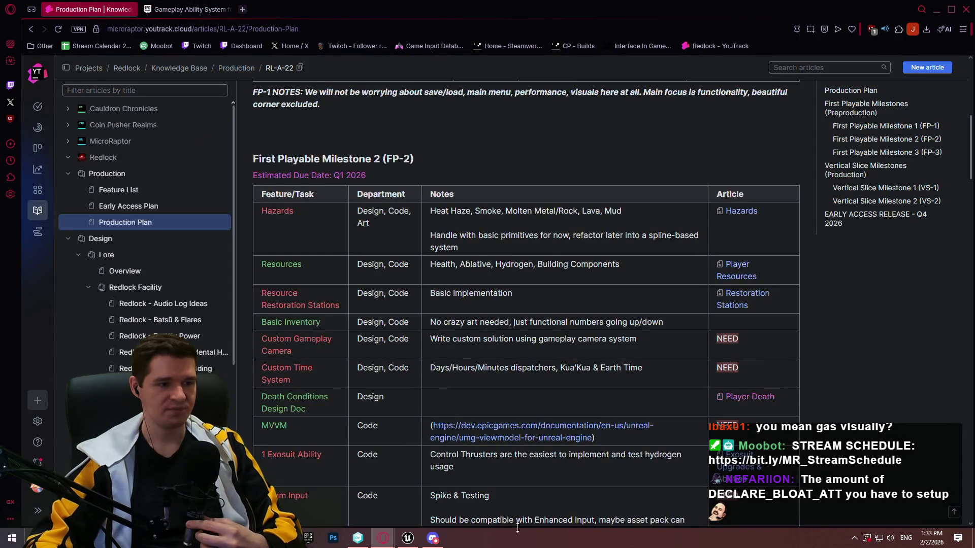
- Add the line 'Use hazard volumes to fire back to component on player, let component handle logic'
key("alt+Tab")
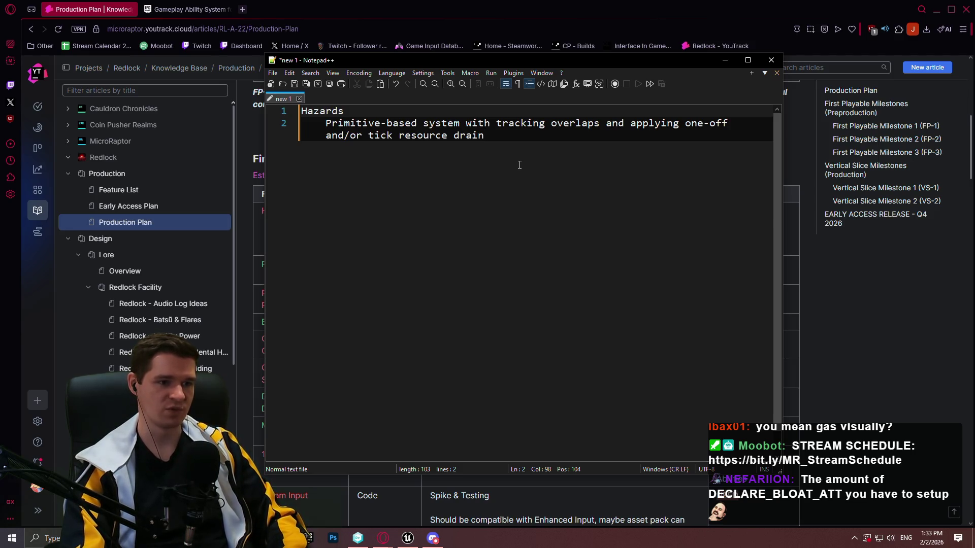
key("Return")
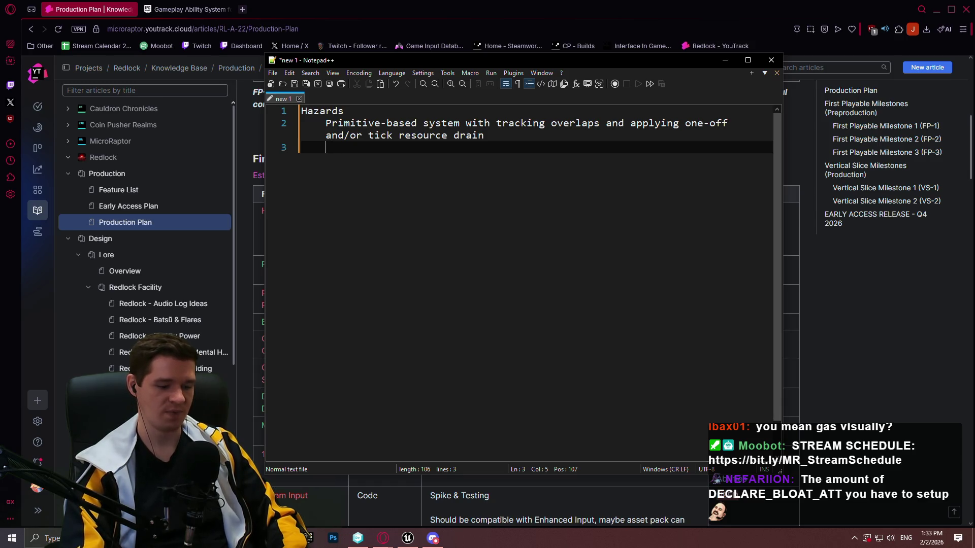
type("U")
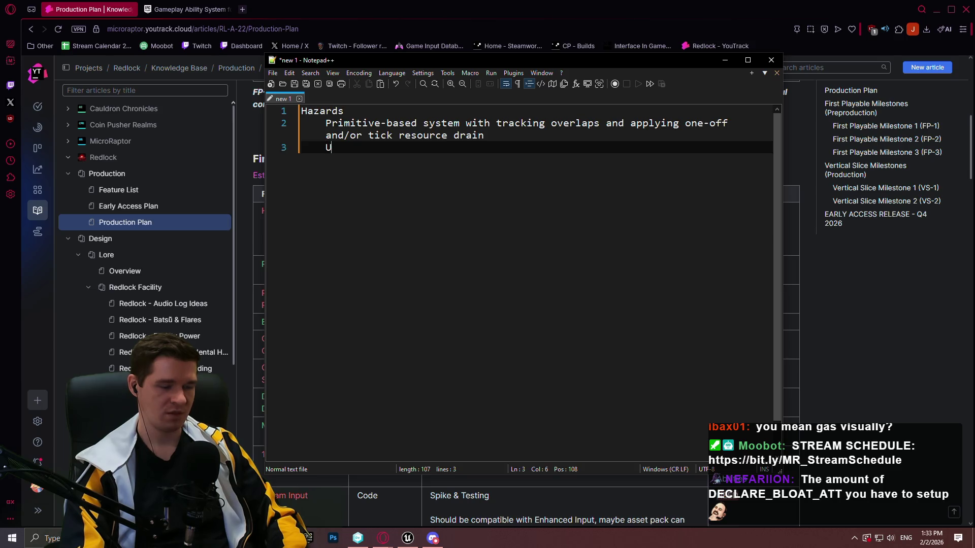
type("se hazard ")
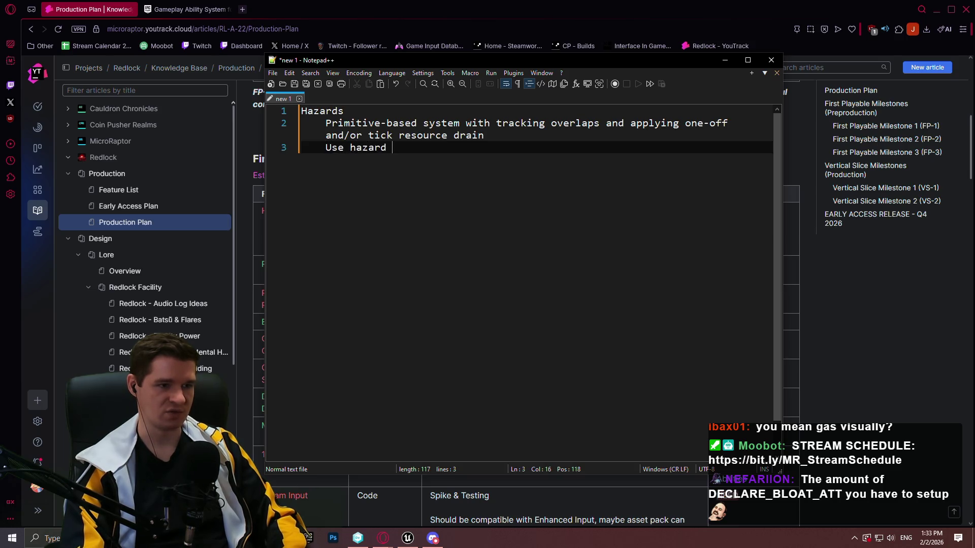
type("volum")
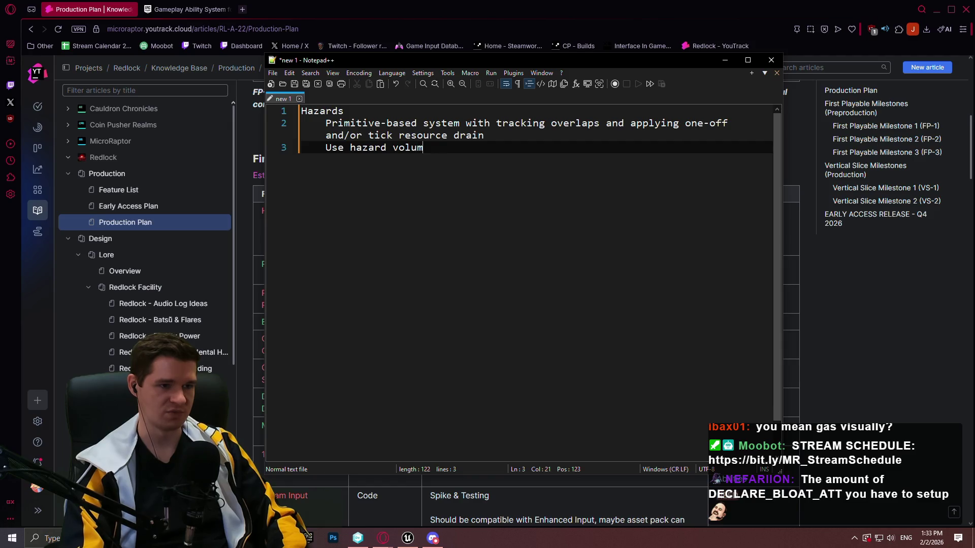
type("es to fire back to ")
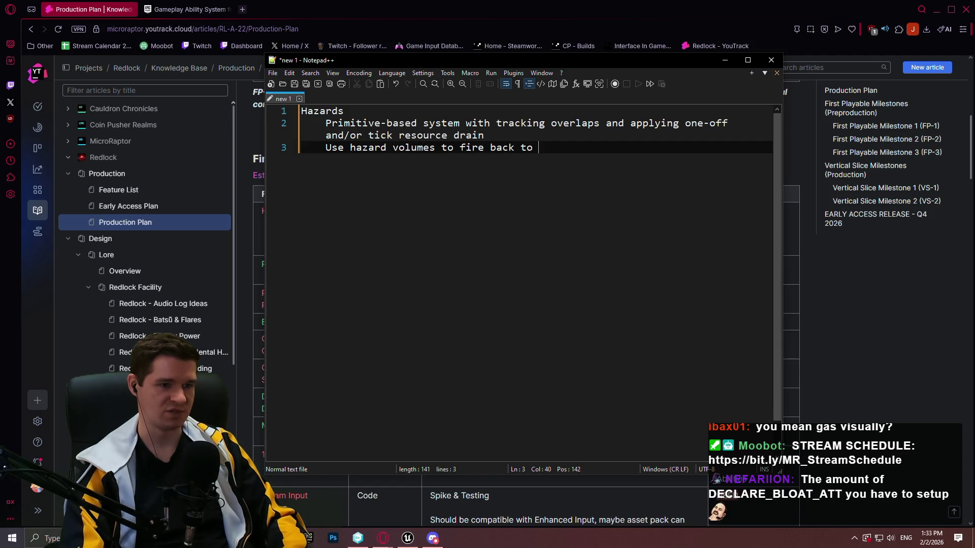
type("co")
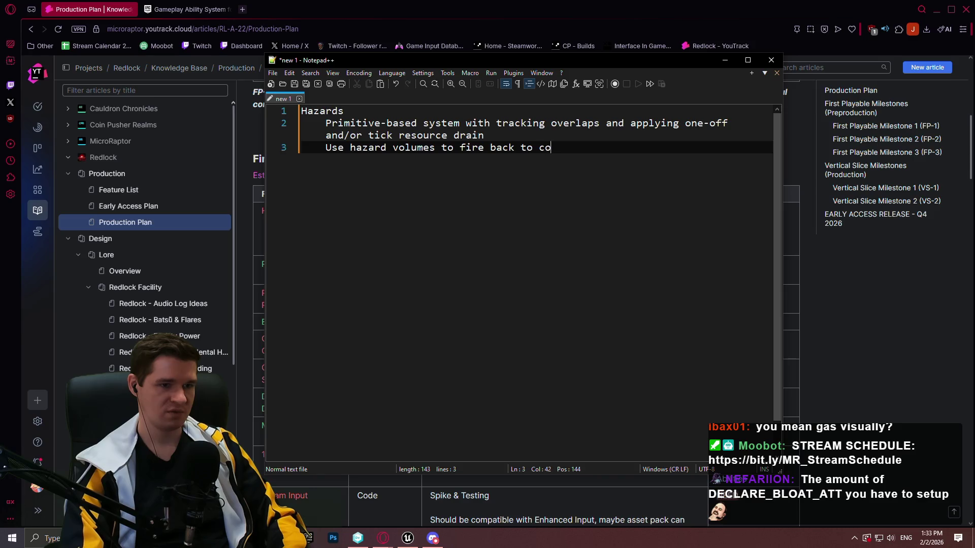
type("mponent on player, let component handle lo")
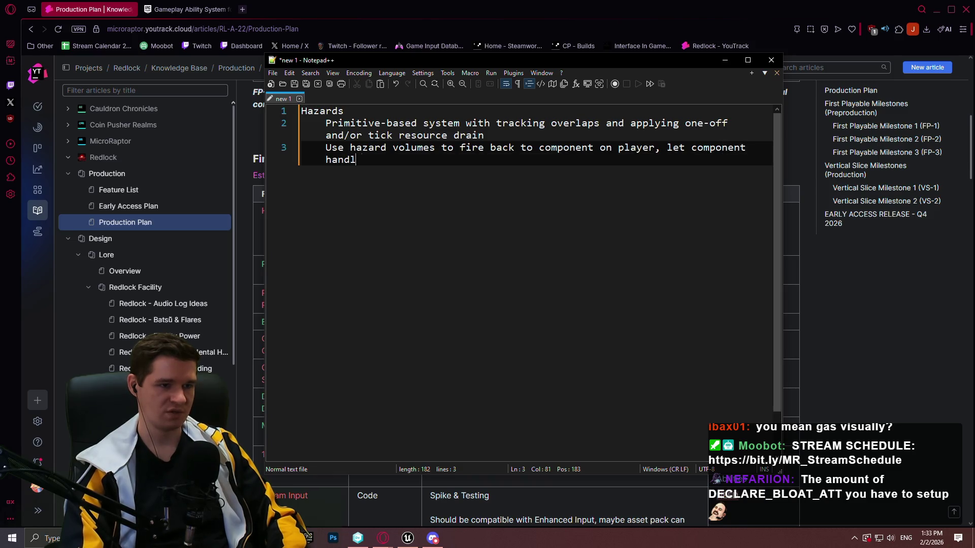
type("gic")
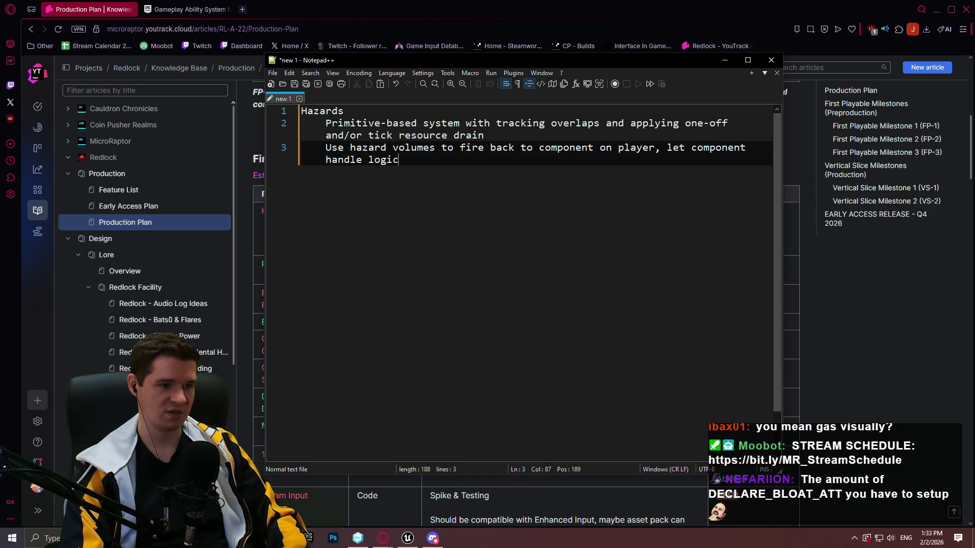
- Add a line about coupling logic on the component with MVVM_Effects
key("Return")
type("Courp")
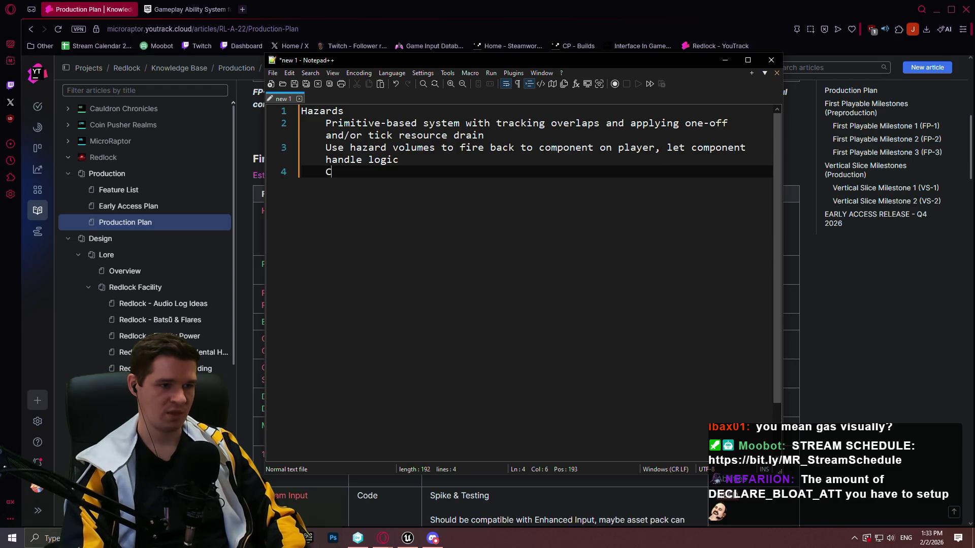
key("BackSpace")
key("BackSpace")
type("ple l")
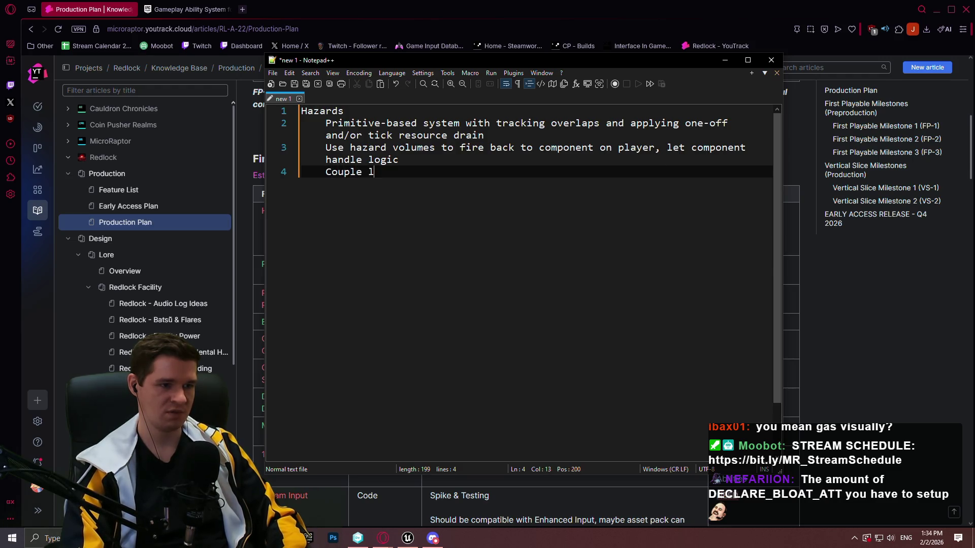
type("ogcc on component w")
type("ith MVVM_")
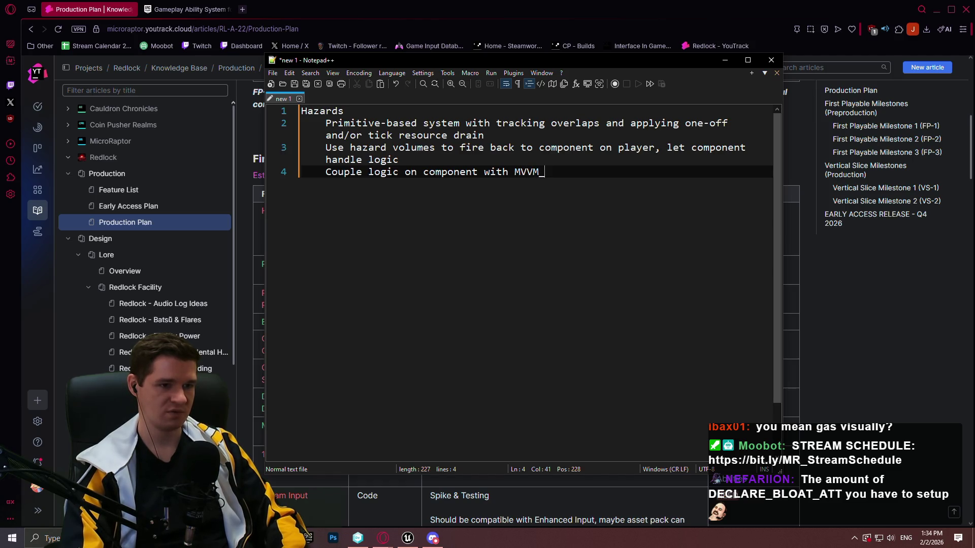
type("Effects")
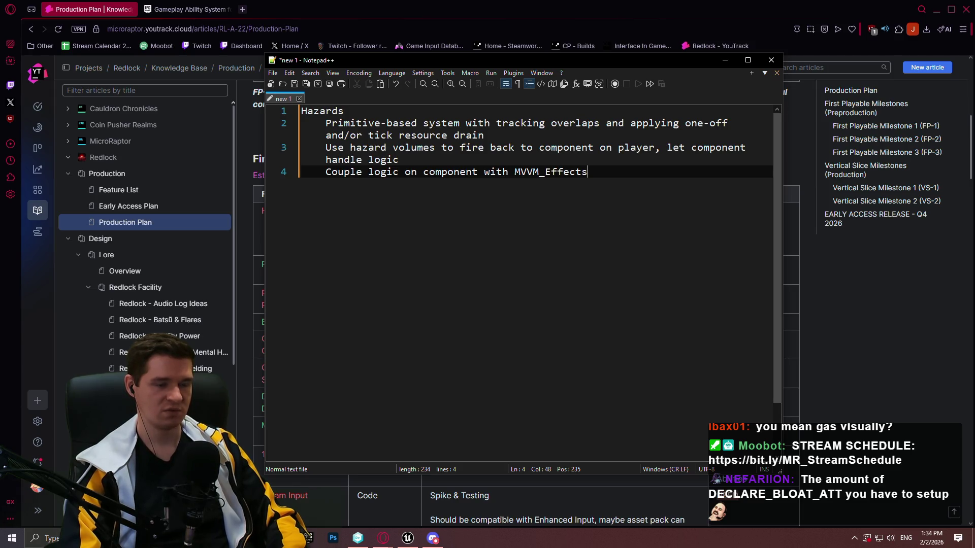
key("Return")
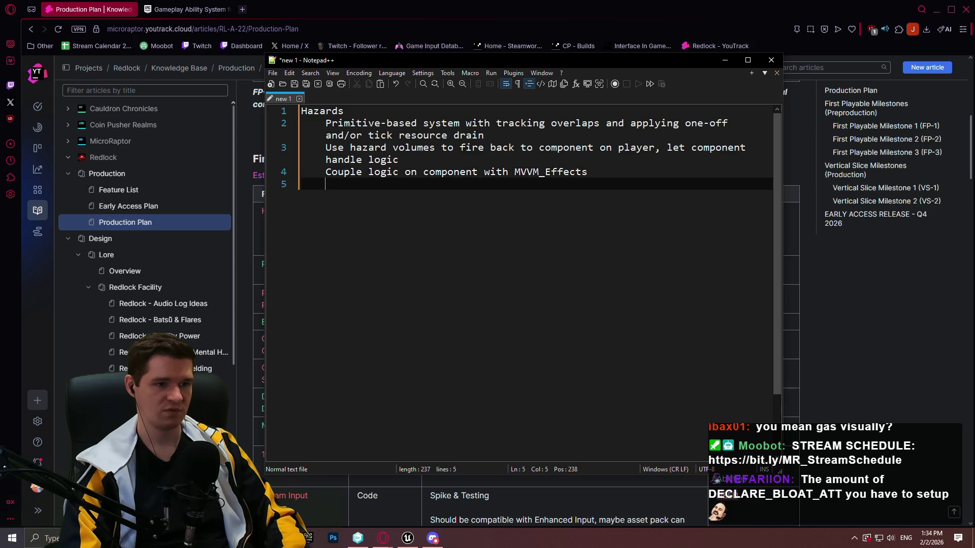
- Type the line 'MVVM setup for future HUD implementation'
type("MVVM setup for future HU")
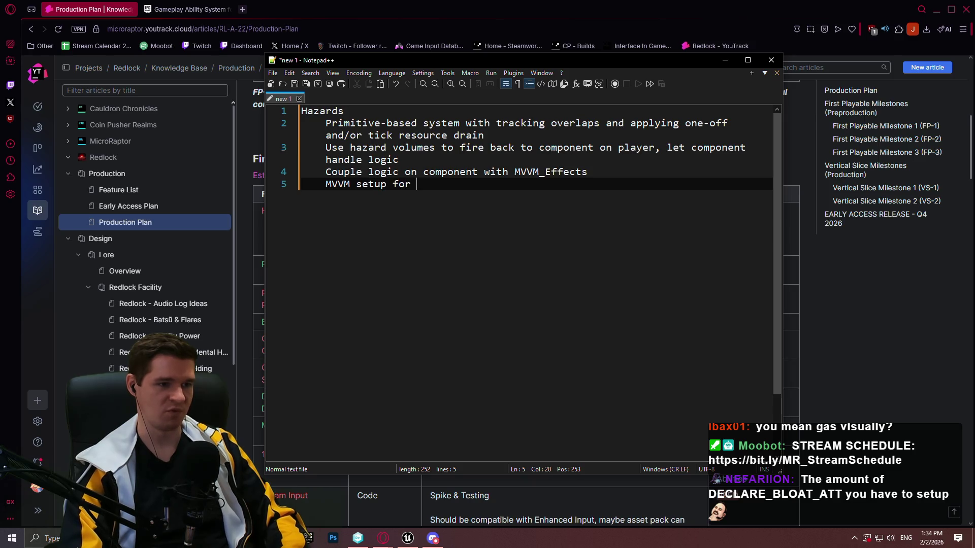
type("D i")
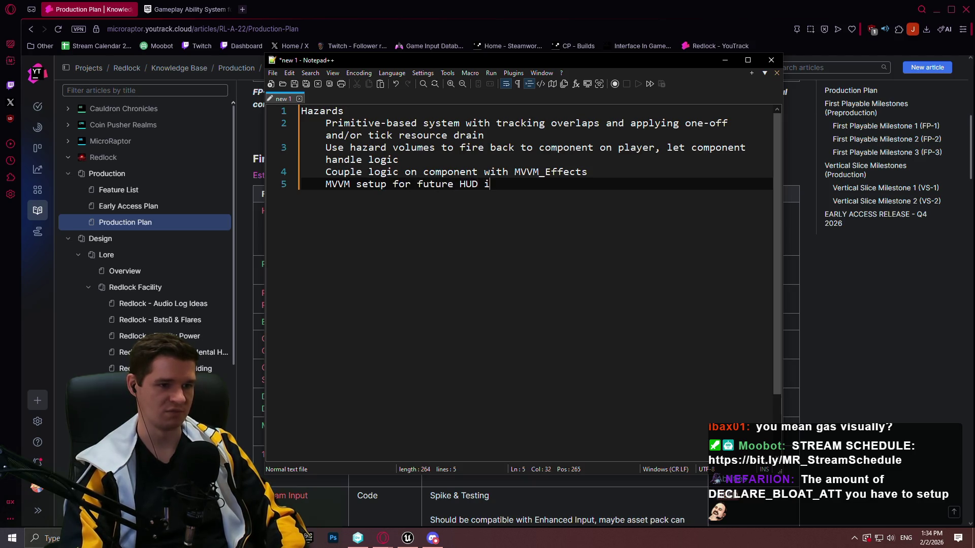
type("mplementation")
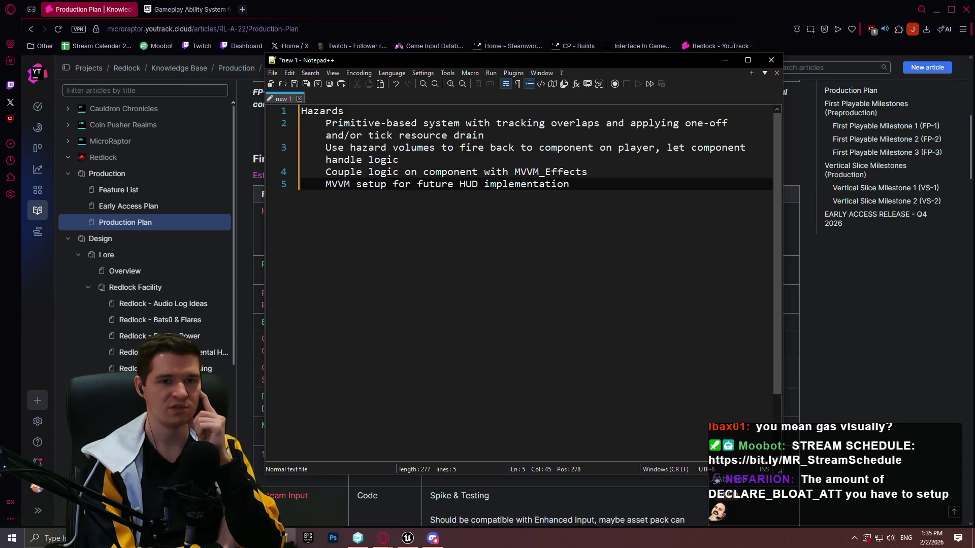
left_click(570, 172)
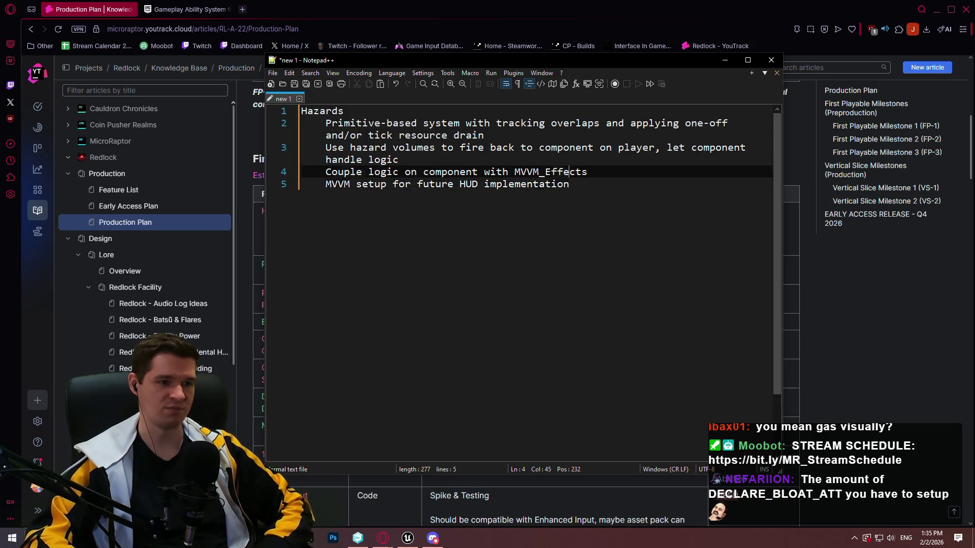
- Add the line 'Also implement proximity-based drain as option; use primitive root for now'
key("Up")
key("Return")
type("Also implemen")
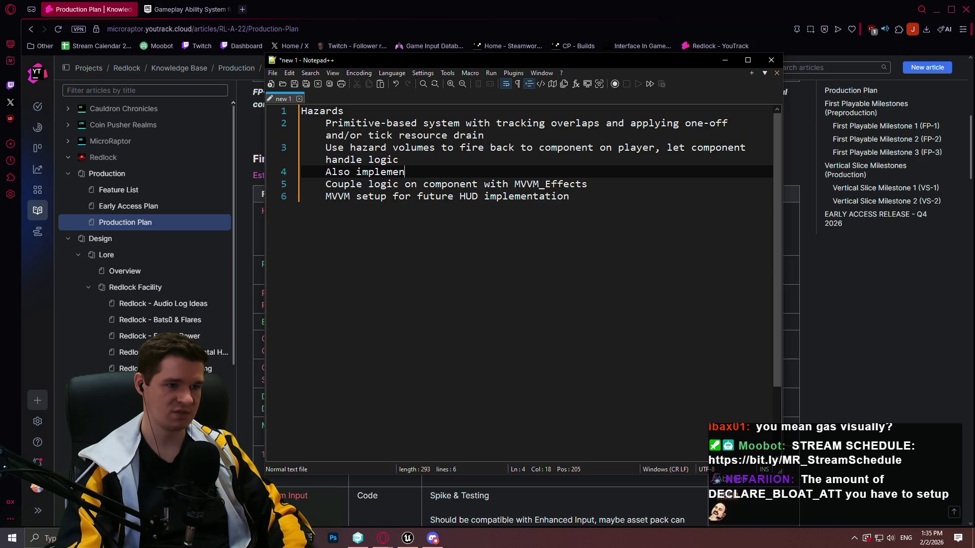
type("t proximity")
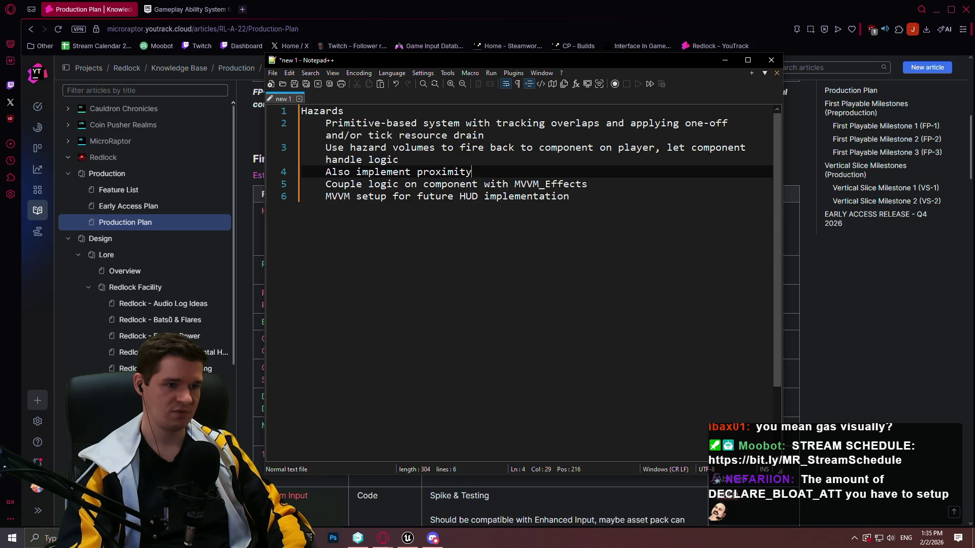
key("BackSpace")
key("BackSpace")
type("drain")
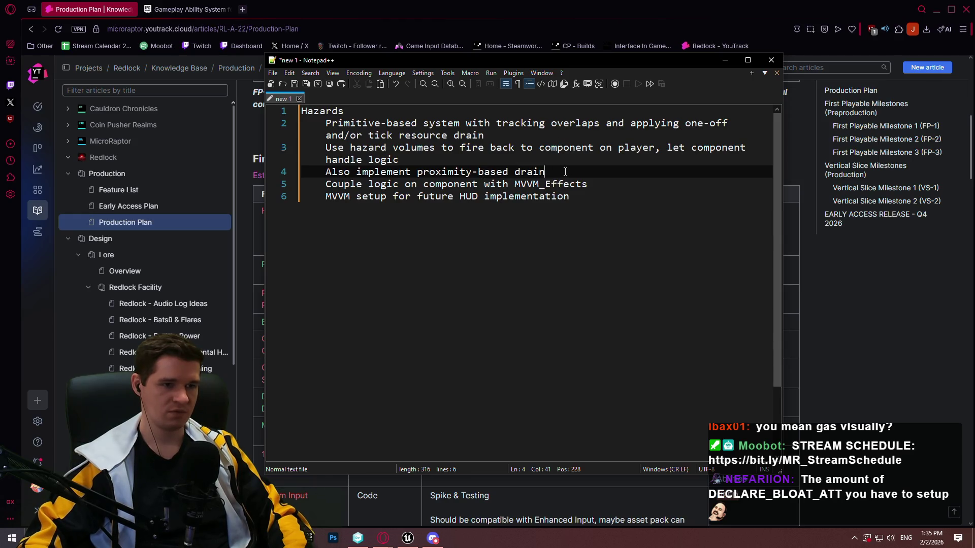
type(" as option")
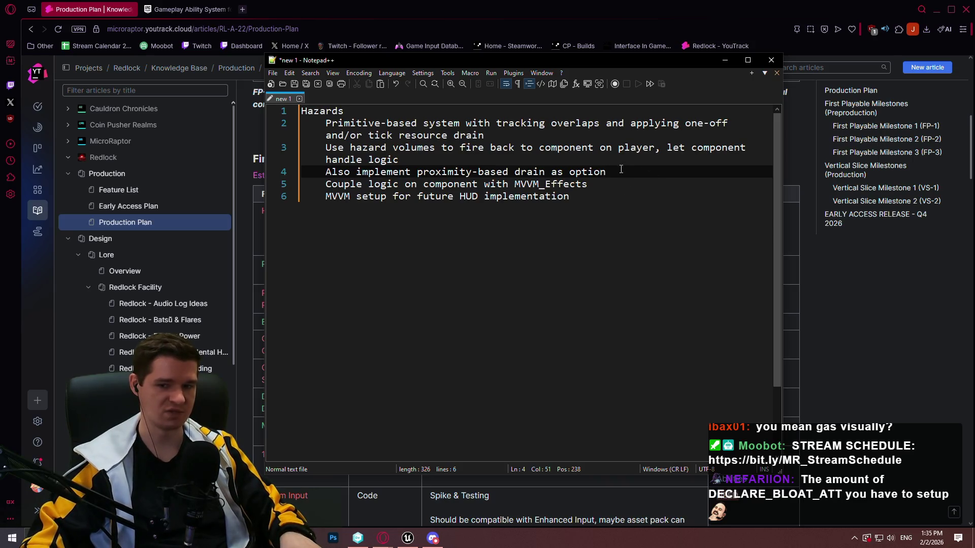
left_click(589, 161)
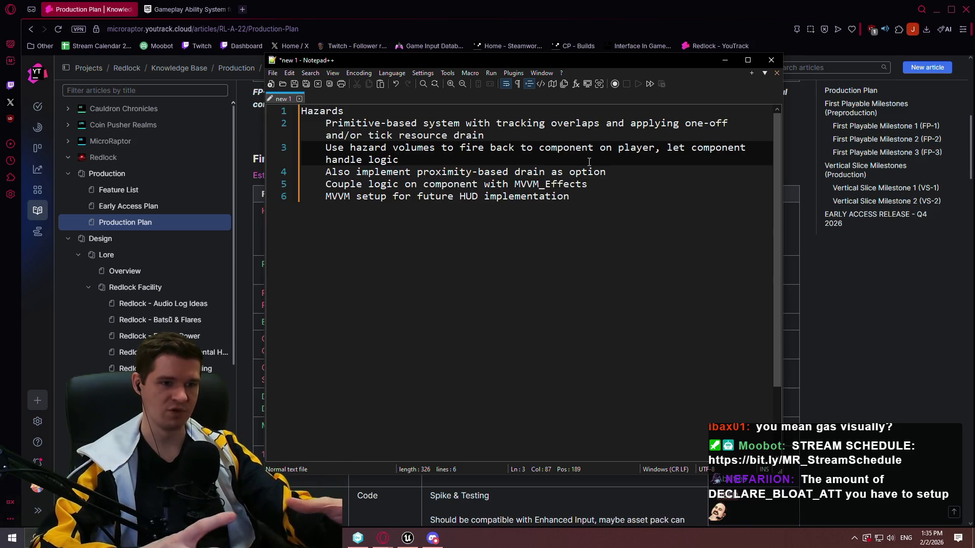
left_click(646, 173)
type("; use primitive root for now")
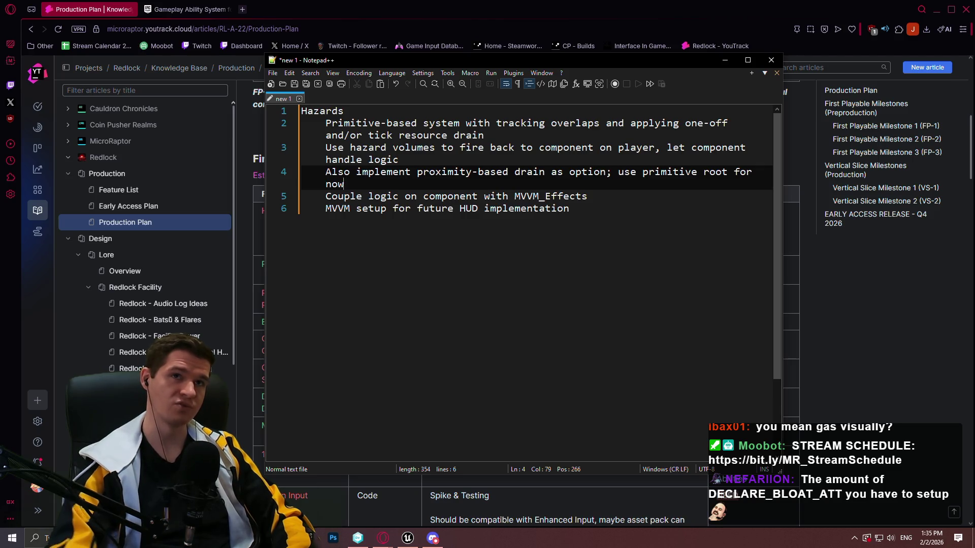
- Insert a blank indented line below the 'handle logic' line
left_click(432, 162)
key("Return")
type("Component should handle logic")
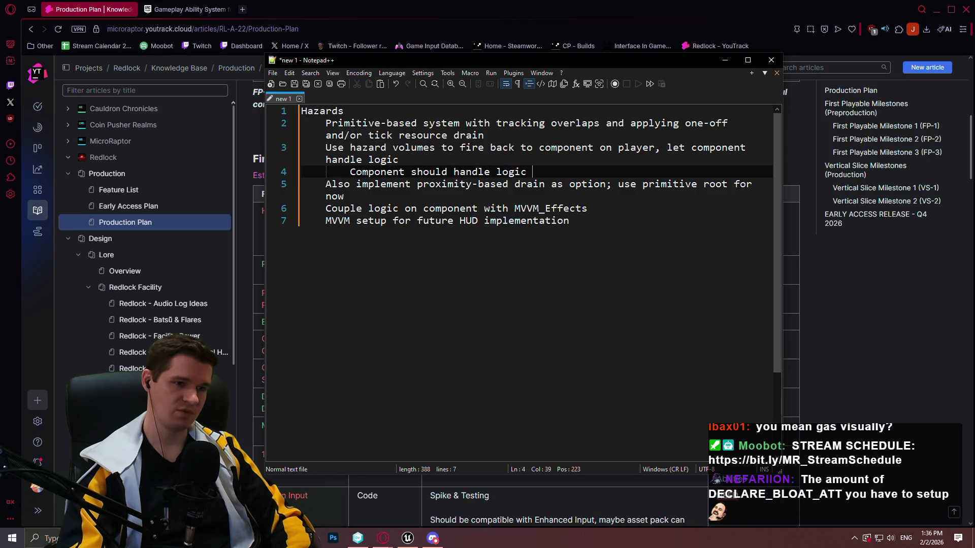
key("BackSpace")
key("BackSpace")
key("BackSpace")
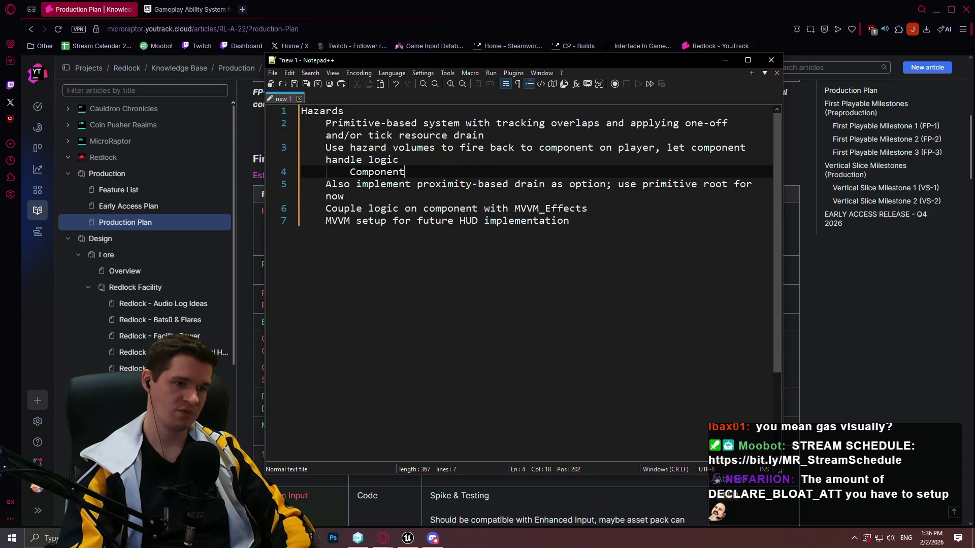
type("t")
key("BackSpace")
key("BackSpace")
key("BackSpace")
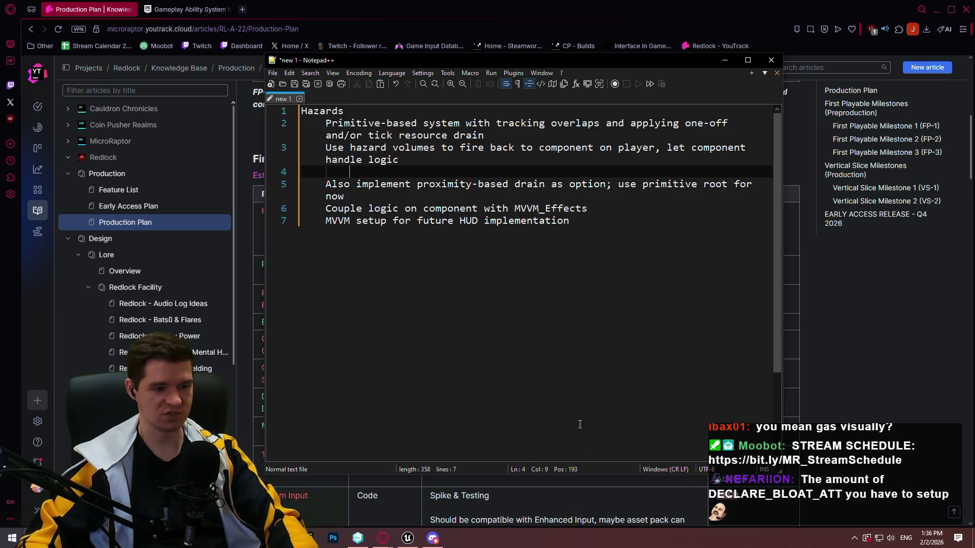
left_click(567, 377)
- Launch Paint 3D from Windows search
key("super")
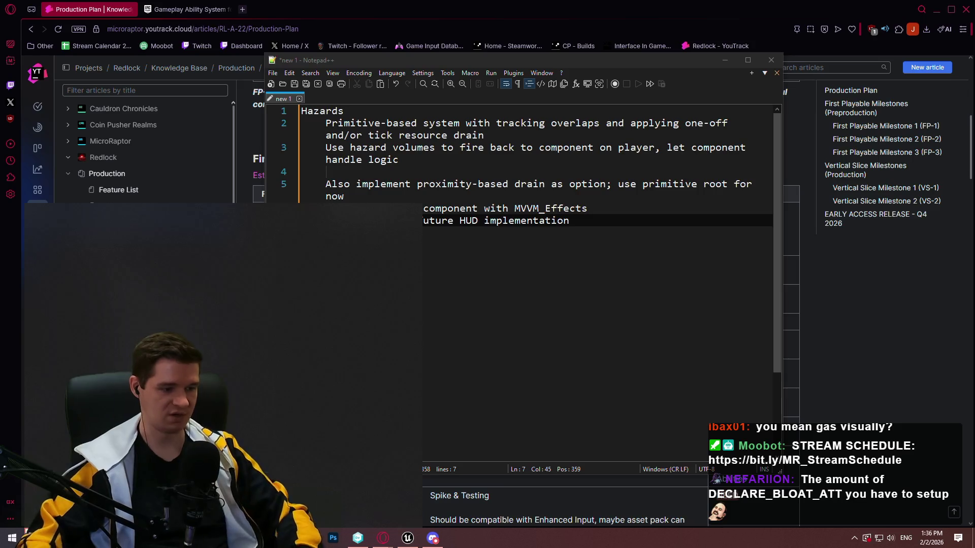
type("paint")
key("Return")
- Start a new Paint 3D canvas sized 3000×3000 px
left_click(527, 215)
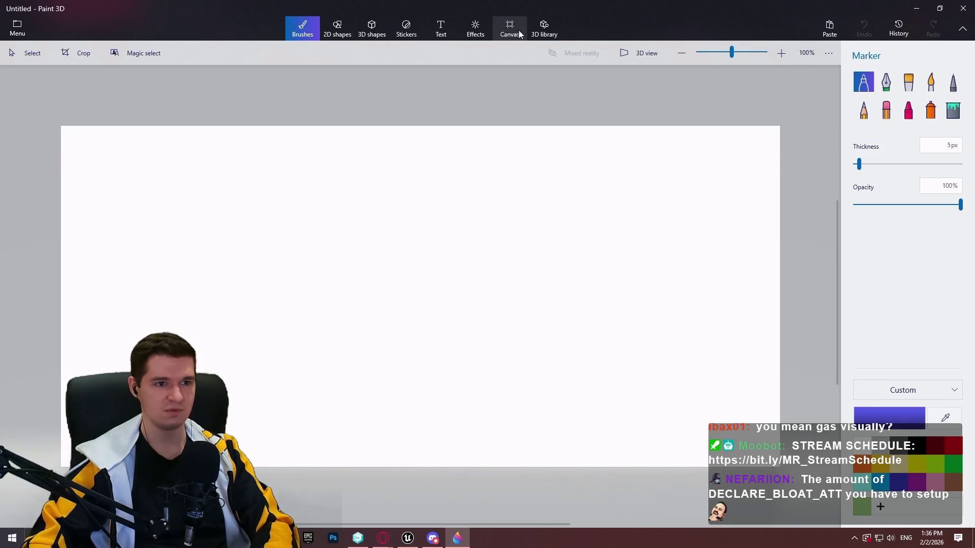
left_click(510, 28)
double_click(872, 185)
type("3000")
double_click(933, 186)
type("300")
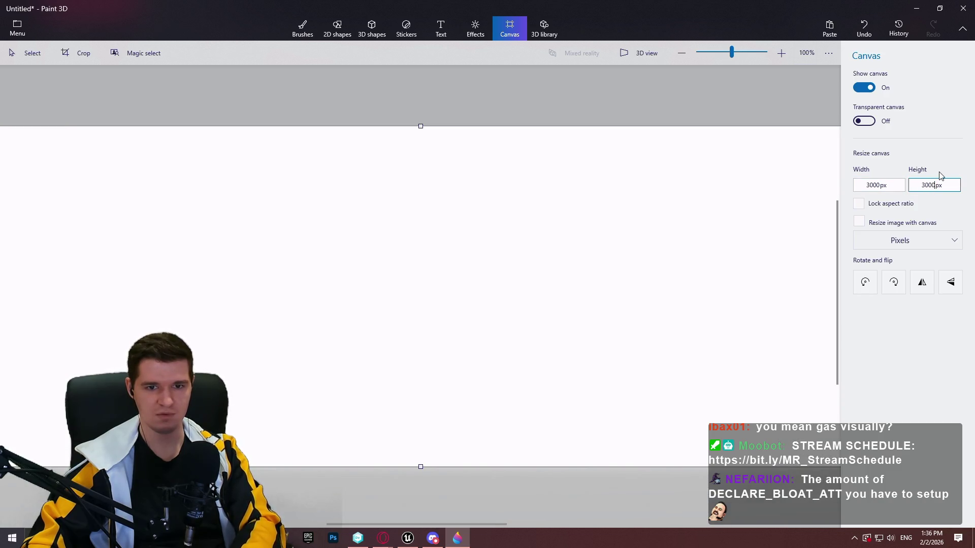
key("Return")
- Fill the whole canvas with grey
left_click(311, 29)
left_click(948, 113)
left_click(882, 470)
left_click(762, 305)
- Draw a black trough line with a yellow ellipse in its middle
left_click(866, 86)
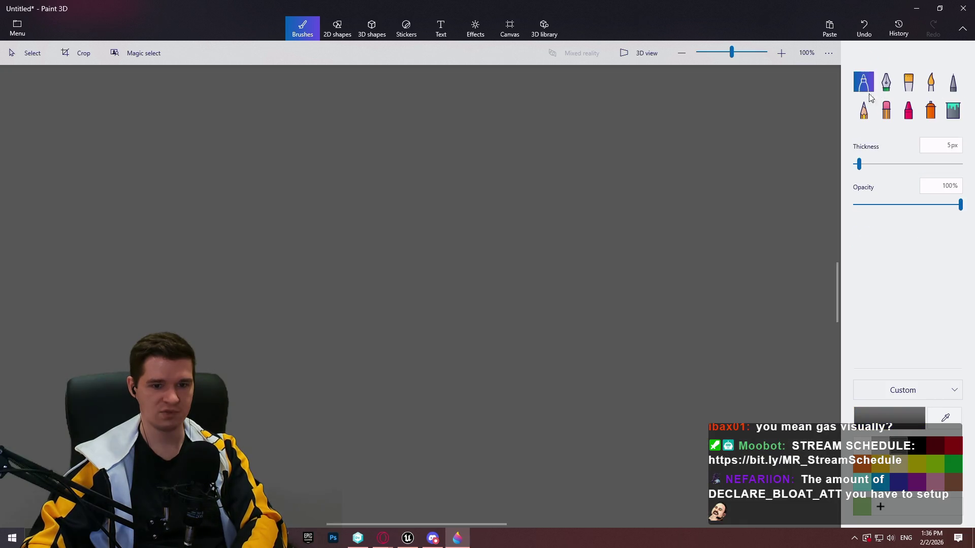
left_click(917, 446)
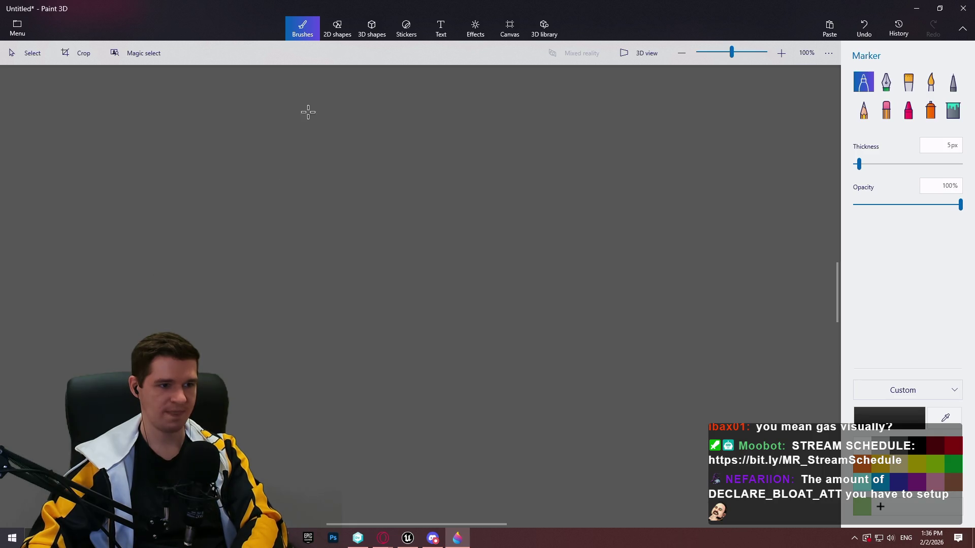
mouse_move(213, 112)
left_mouse_down()
mouse_move(453, 177)
mouse_move(739, 113)
left_mouse_up()
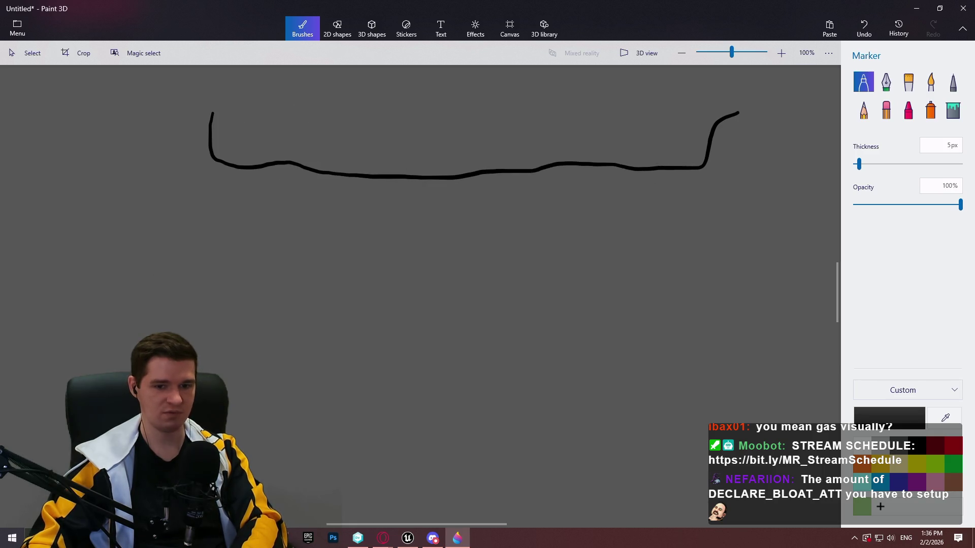
left_click(917, 465)
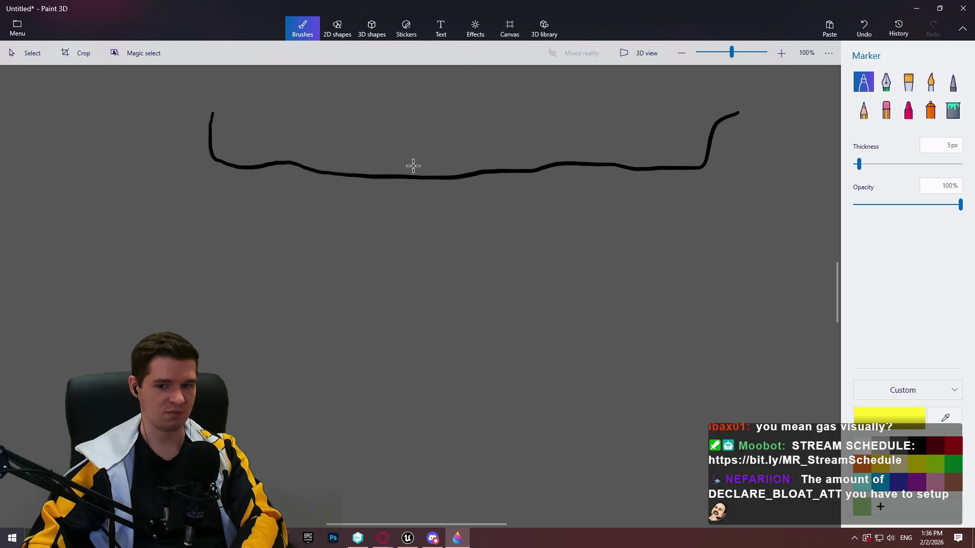
mouse_move(426, 163)
left_mouse_down()
mouse_move(396, 189)
mouse_move(457, 161)
mouse_move(402, 162)
left_mouse_up()
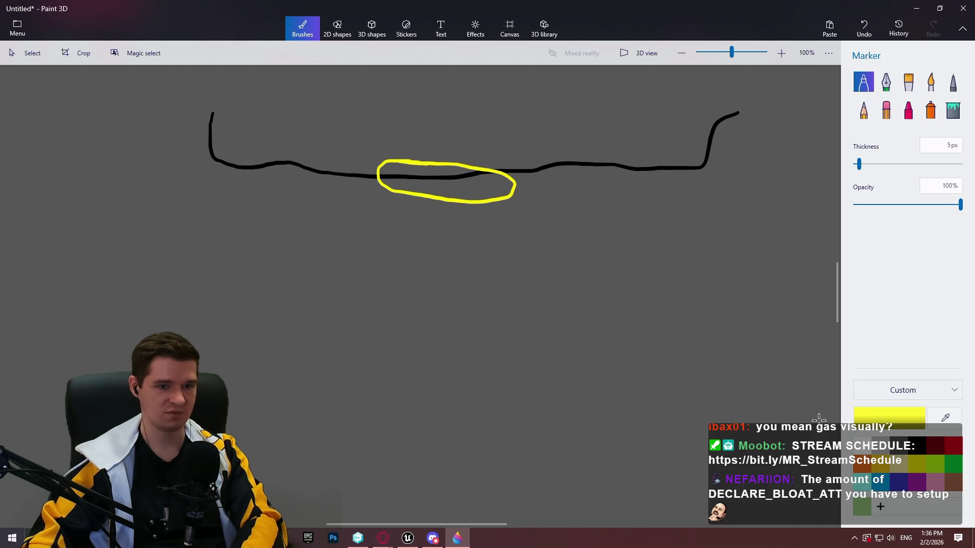
- Draw two overlapping red circles over the yellow ellipse
left_click(334, 32)
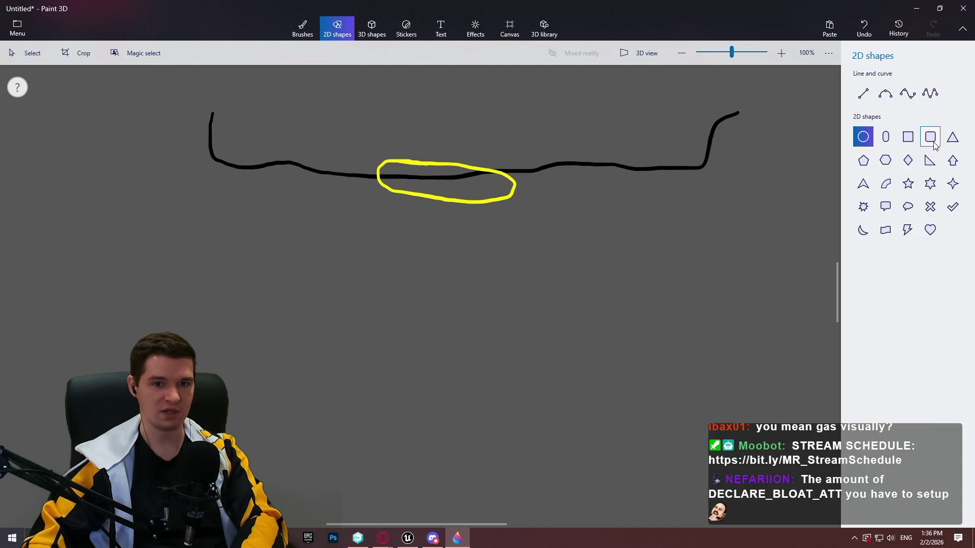
left_click(302, 29)
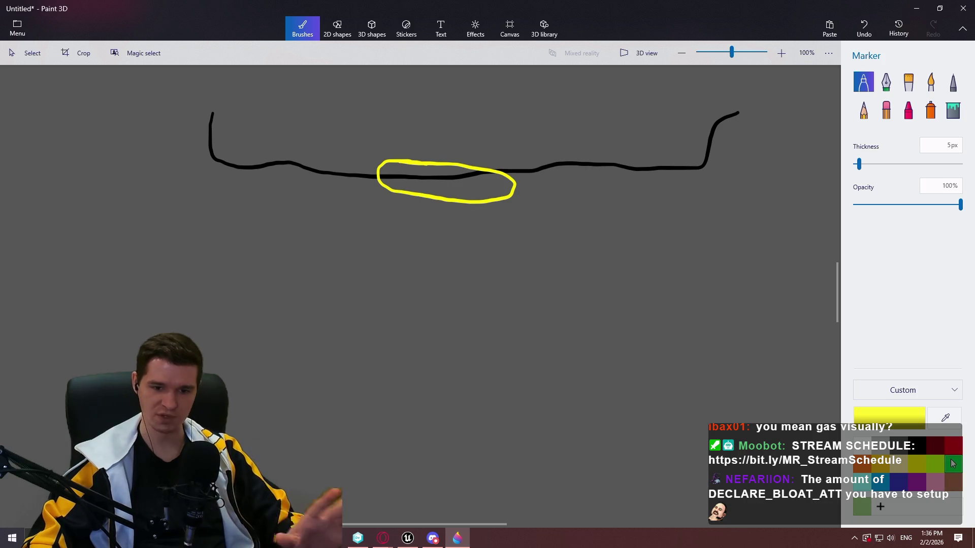
left_click(958, 468)
left_click(953, 447)
mouse_move(497, 138)
left_mouse_down()
mouse_move(431, 175)
mouse_move(517, 256)
mouse_move(522, 142)
left_mouse_up()
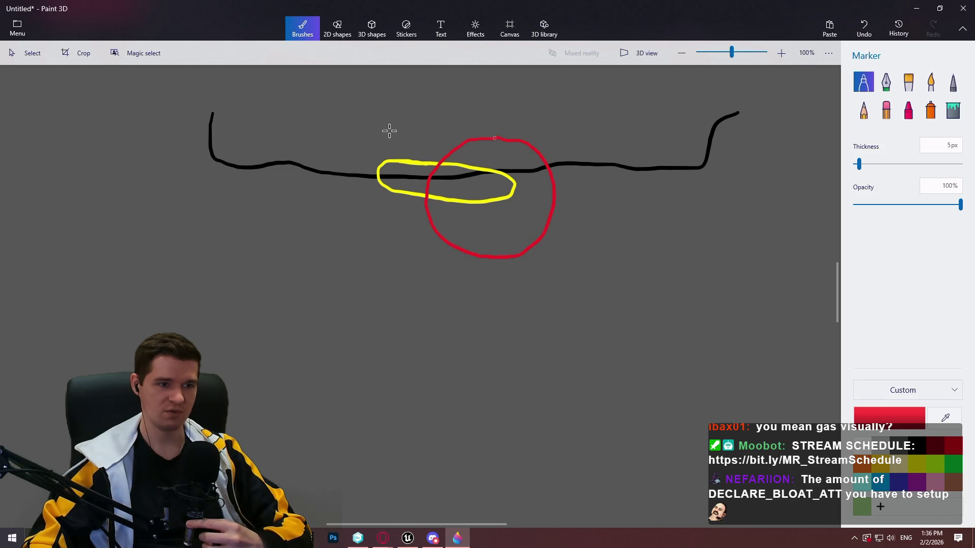
mouse_move(436, 122)
left_mouse_down()
mouse_move(331, 152)
mouse_move(391, 231)
mouse_move(461, 167)
mouse_move(406, 119)
left_mouse_up()
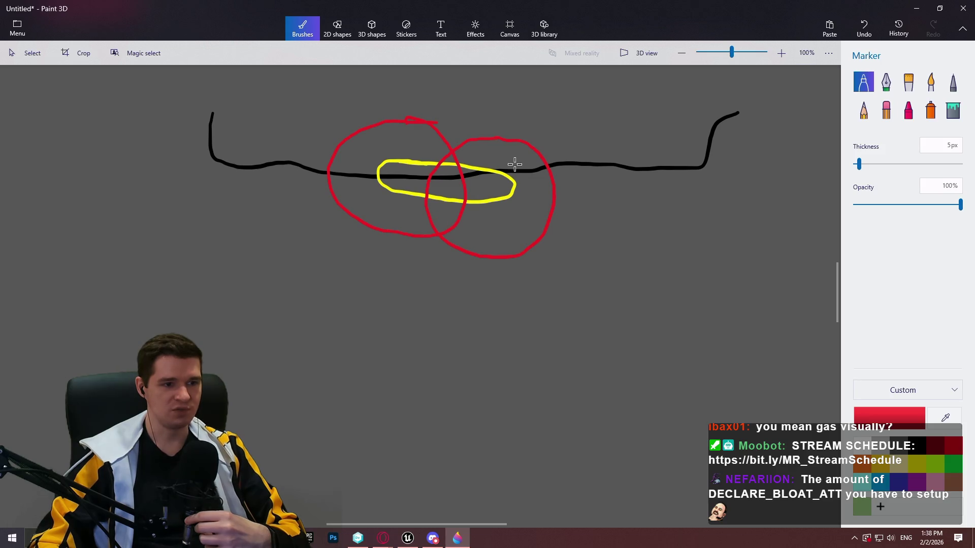
- Zoom the overlap diagram to 125% and reposition the view
scroll(522, 255, "up", 3)
scroll(502, 259, "up", 1, "ctrl")
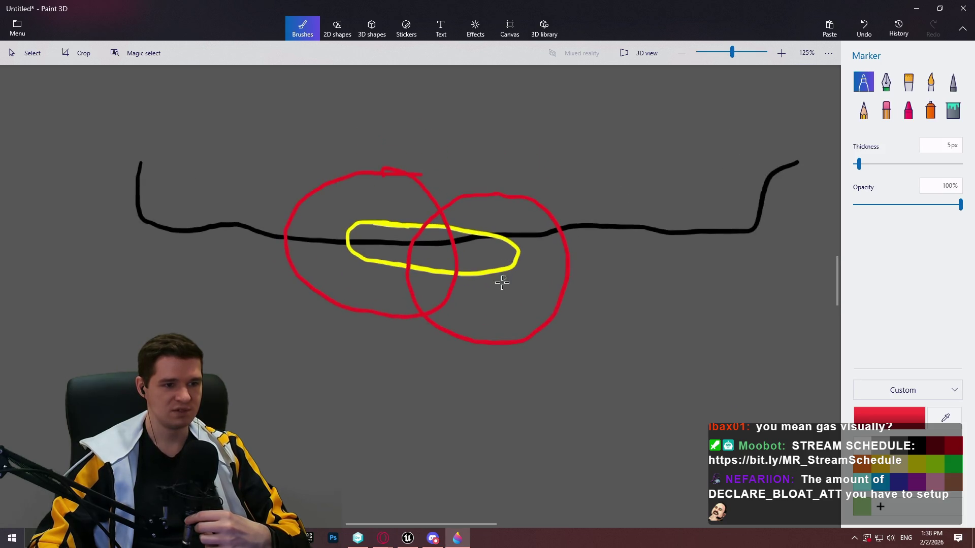
scroll(497, 289, "down", 1)
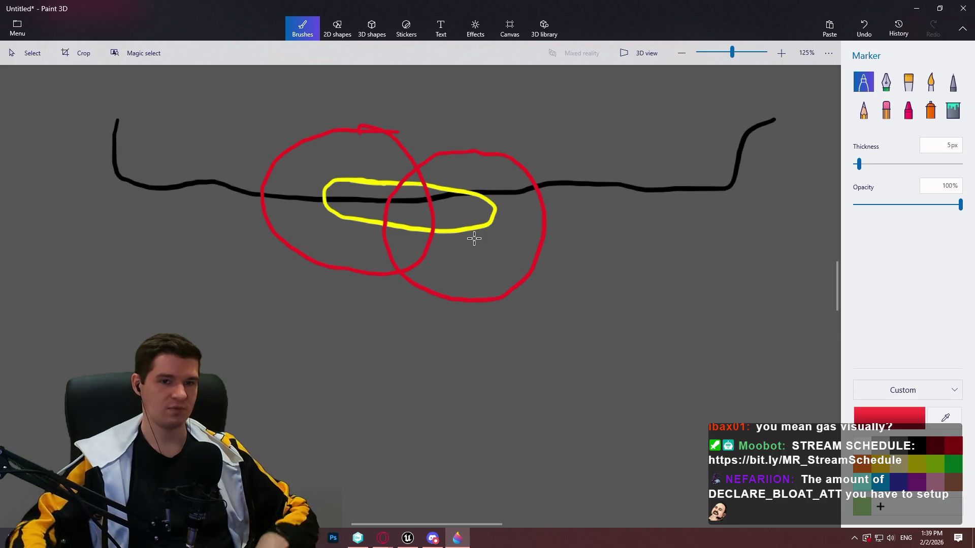
- Add the note 'Component tracks sources, IDs, and individual properties of hazard volumes/sources' with a new line below
left_click(917, 8)
left_click(517, 169)
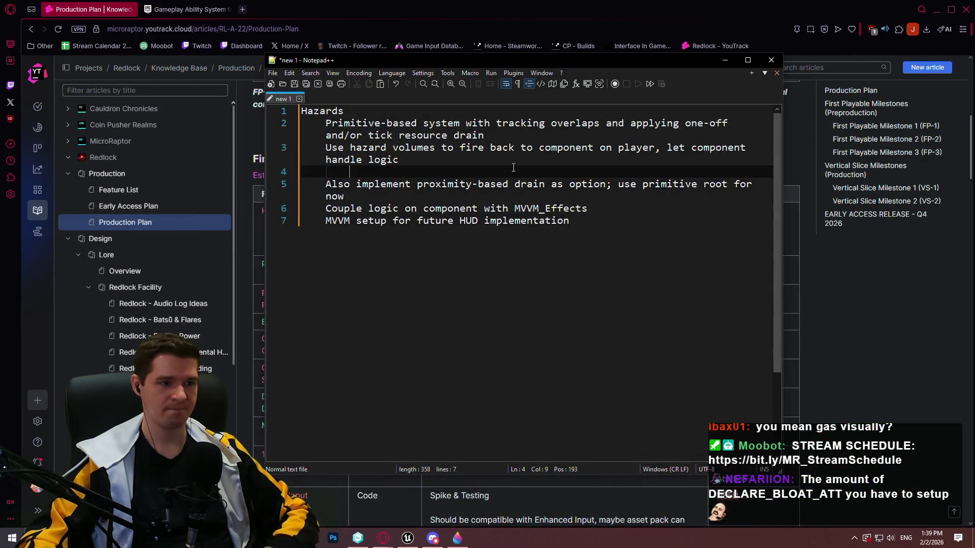
type("Componen")
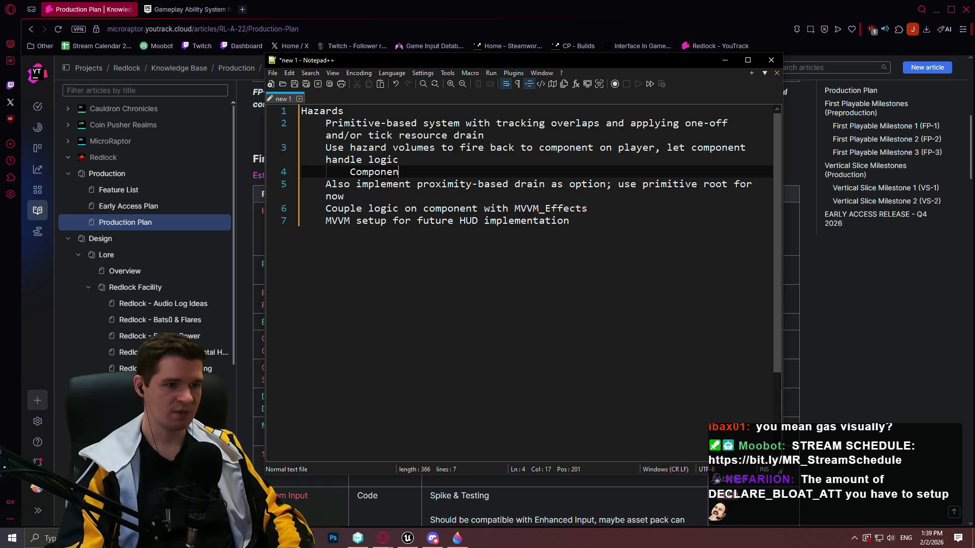
type("t tracks sourc")
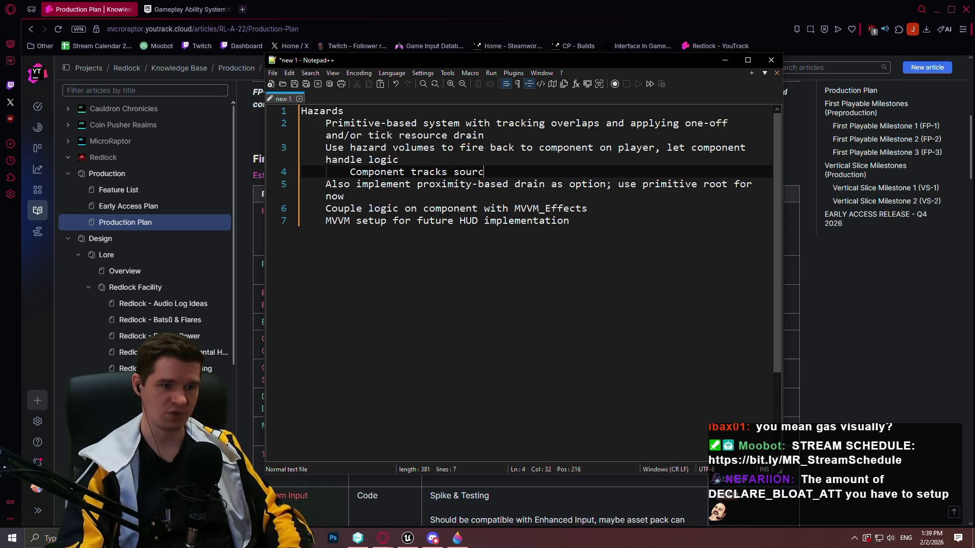
type("es, ")
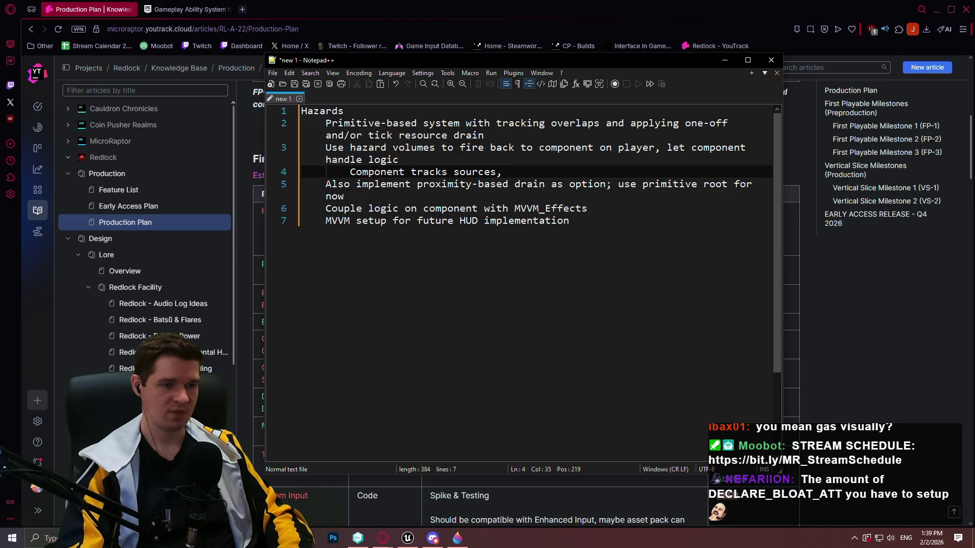
type("IDs")
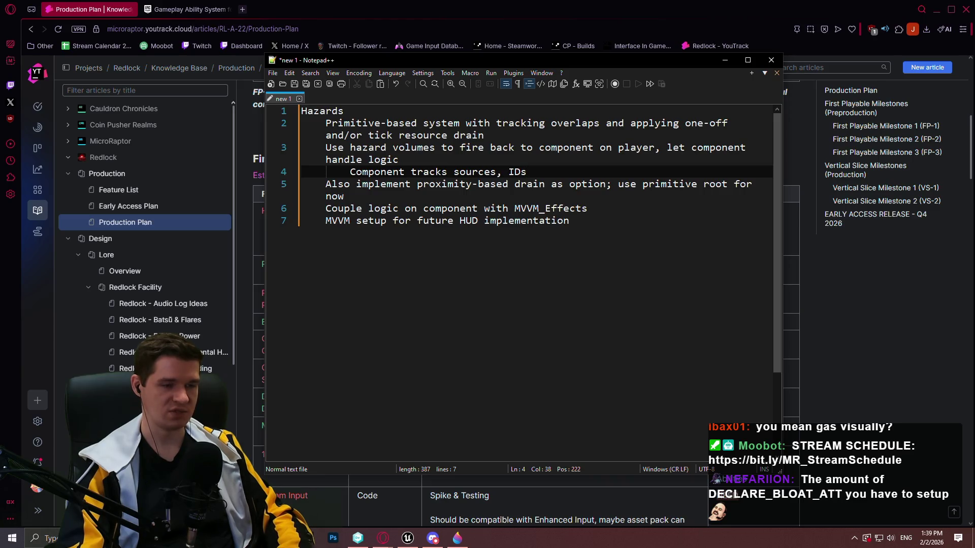
type(", and ")
type("individual proper")
type("ties")
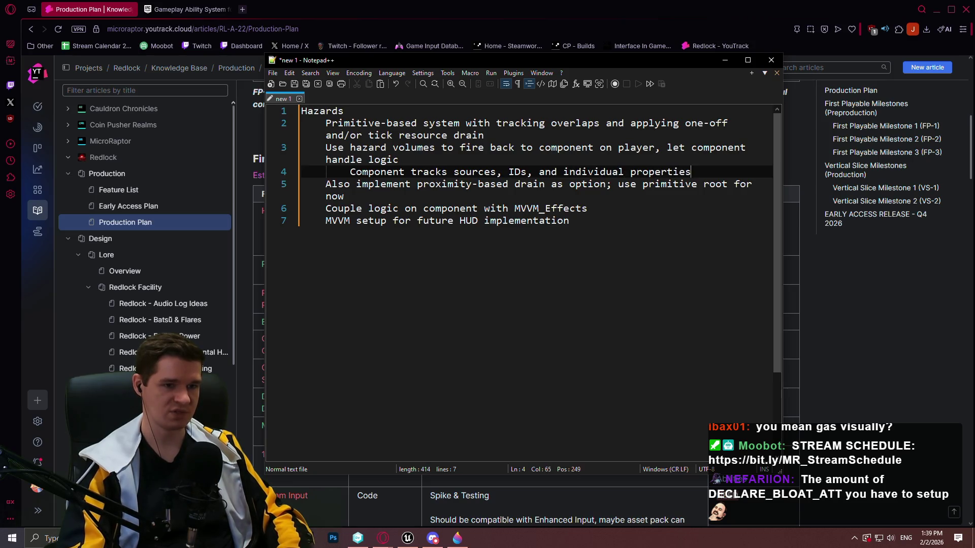
type(" of haz")
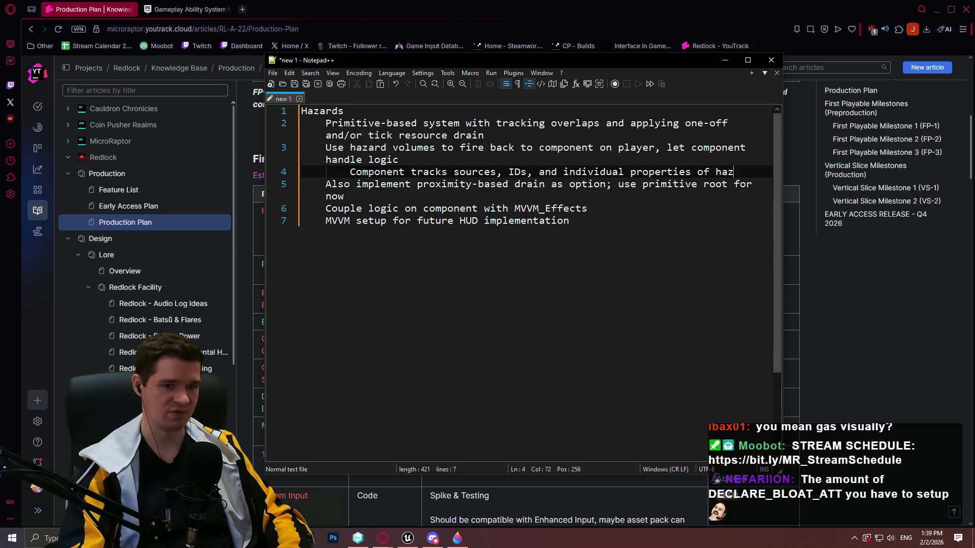
type("ard volumes")
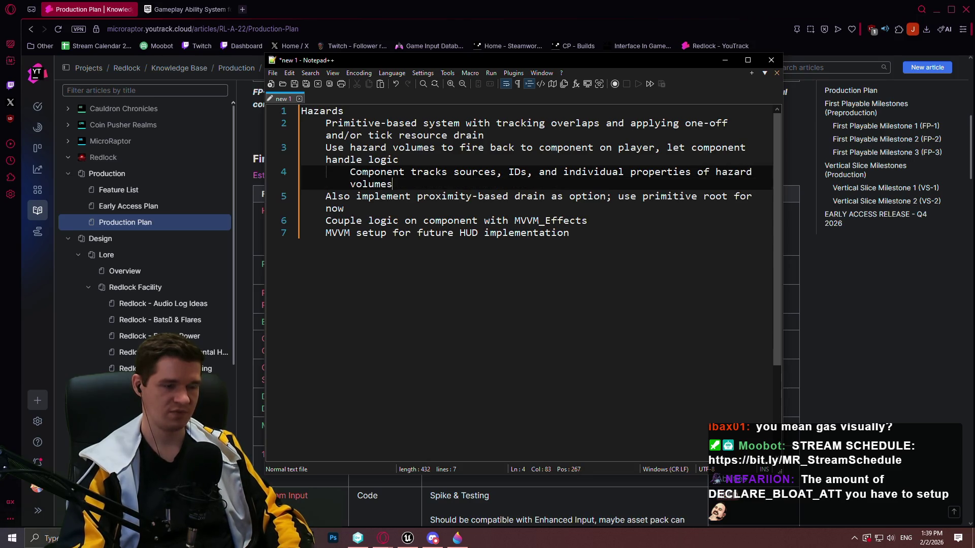
type("/sources")
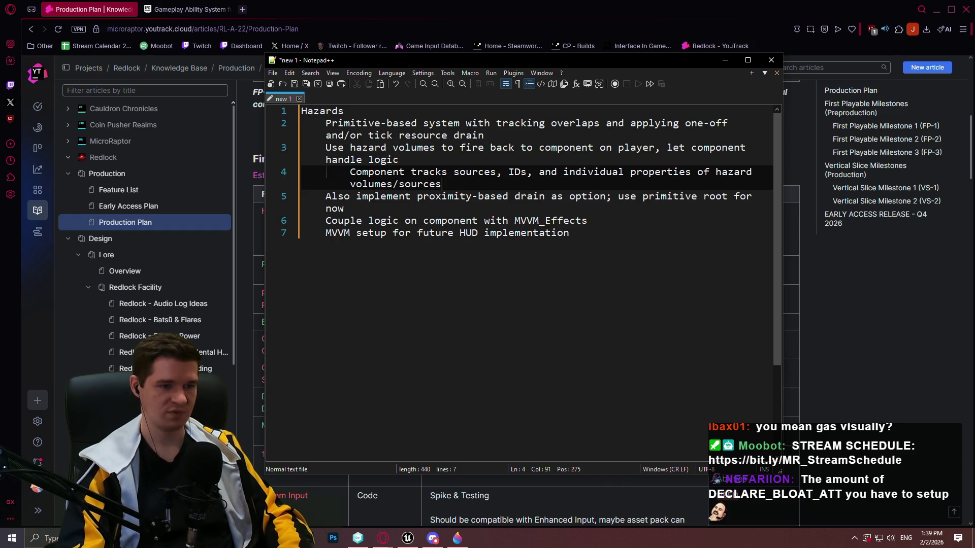
key("Return")
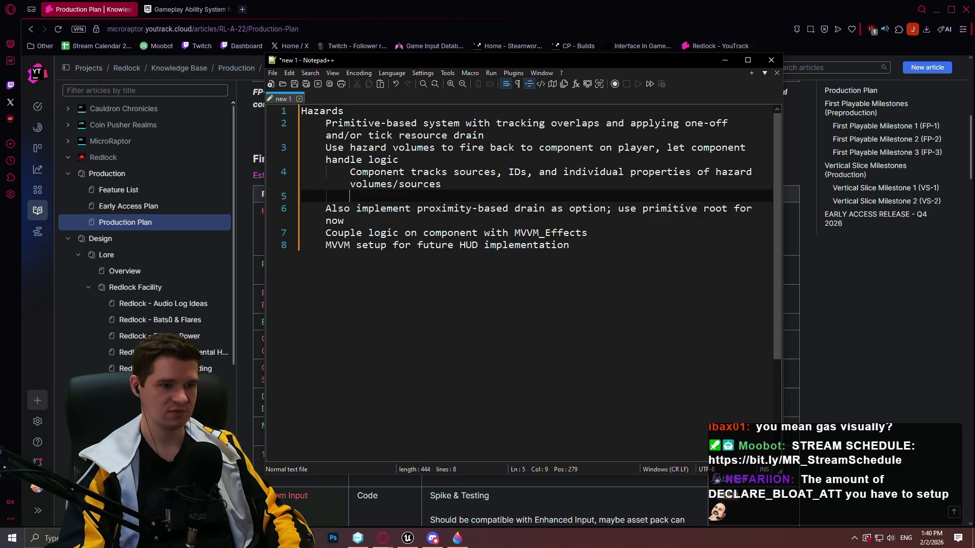
- On indented line 5, write 'Individual sources can be marked as unique or additive to other sources'
type("Indivi")
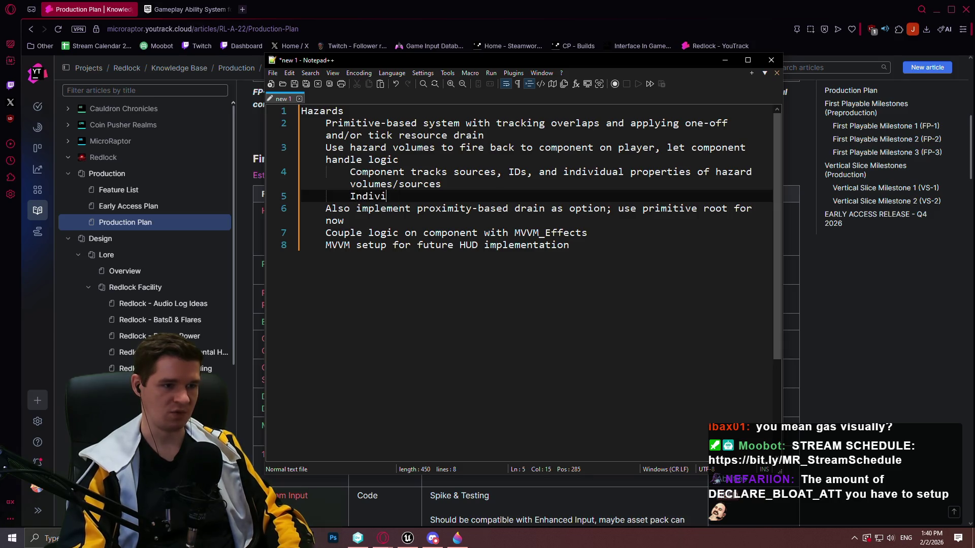
type("dual sources can be marked as")
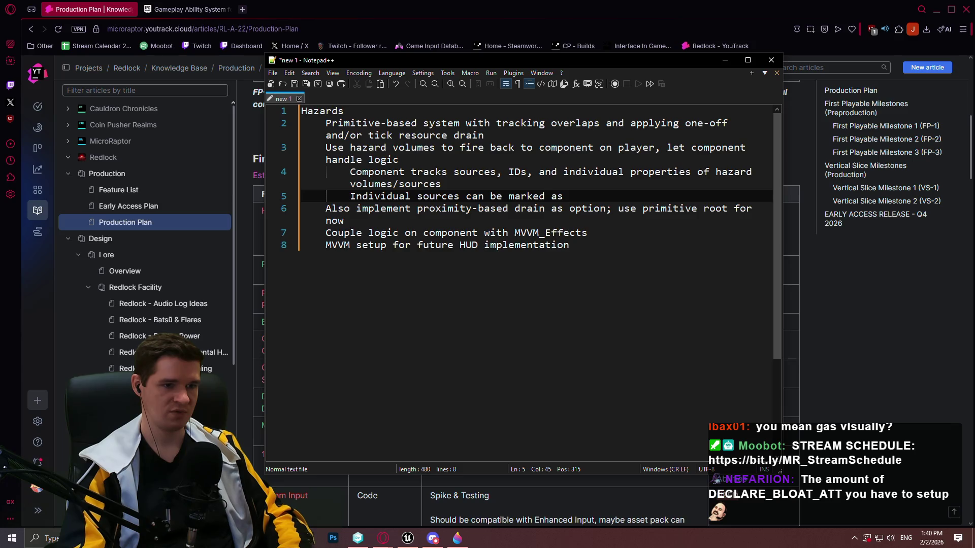
type("unique, ")
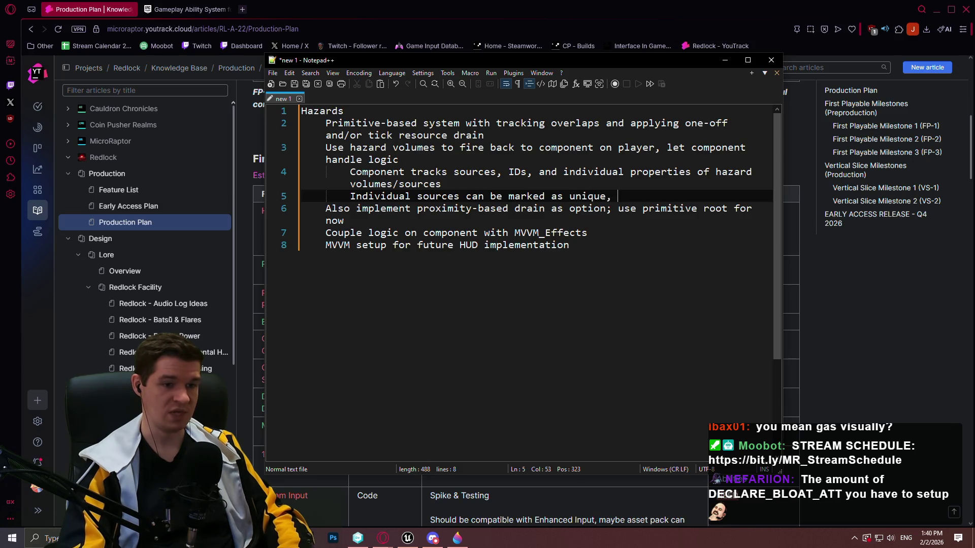
type("additive")
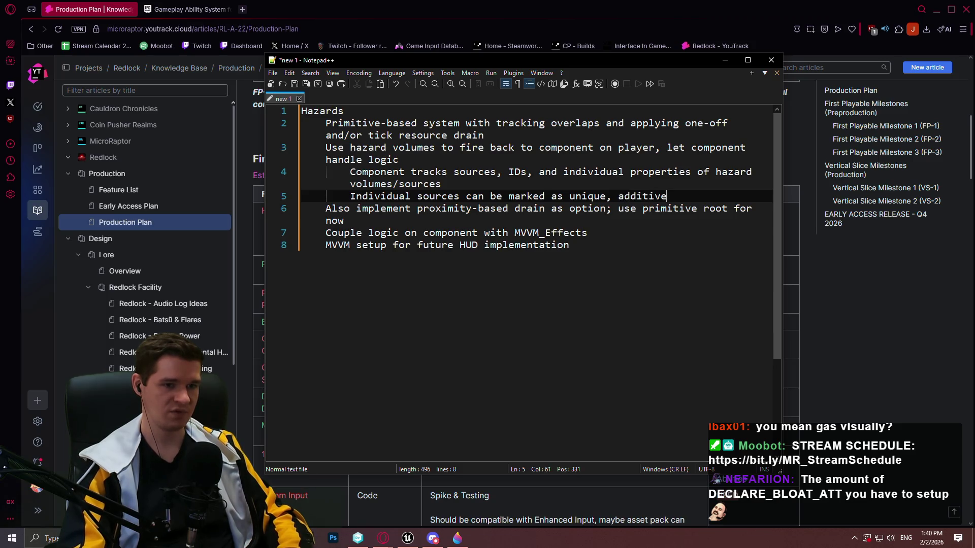
key("BackSpace")
key("BackSpace")
key("BackSpace")
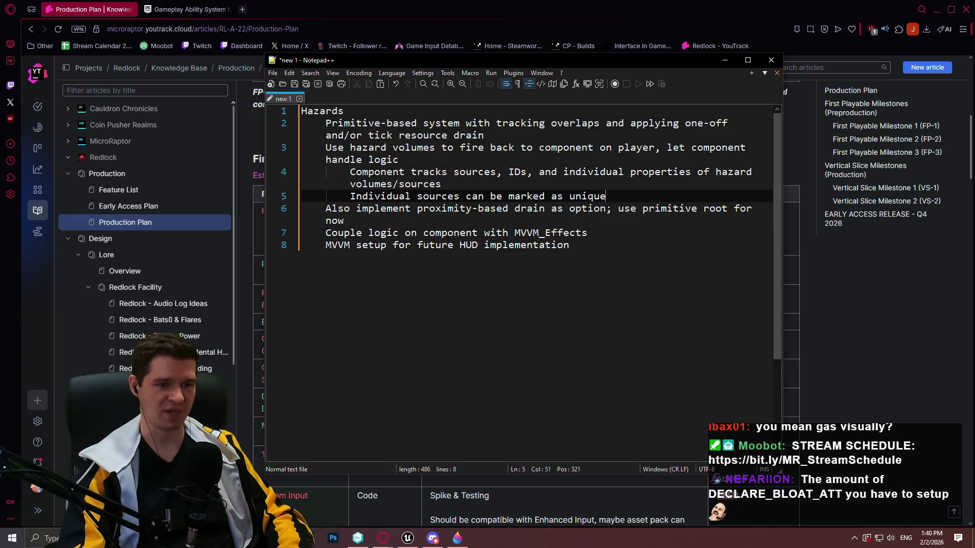
type(" or additive ")
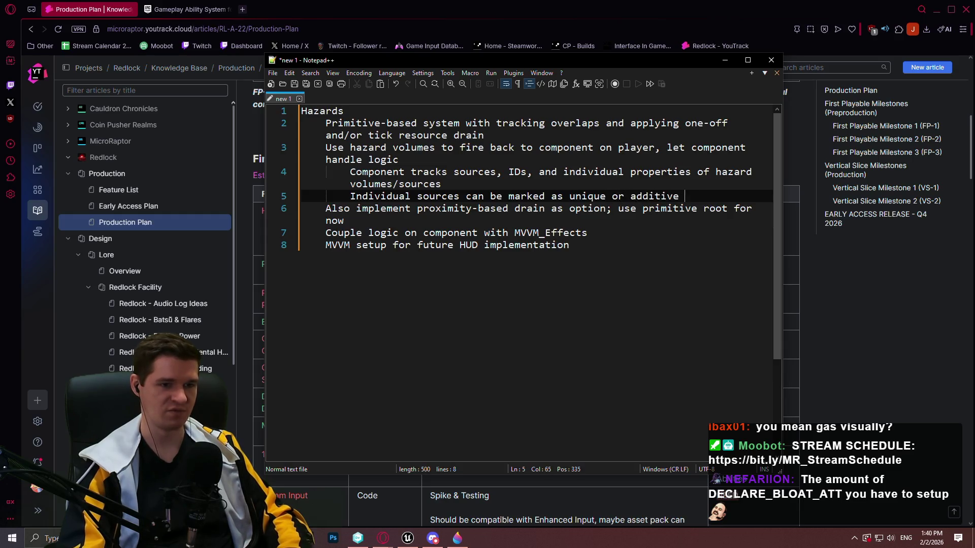
type("to other")
key("BackSpace")
key("BackSpace")
key("BackSpace")
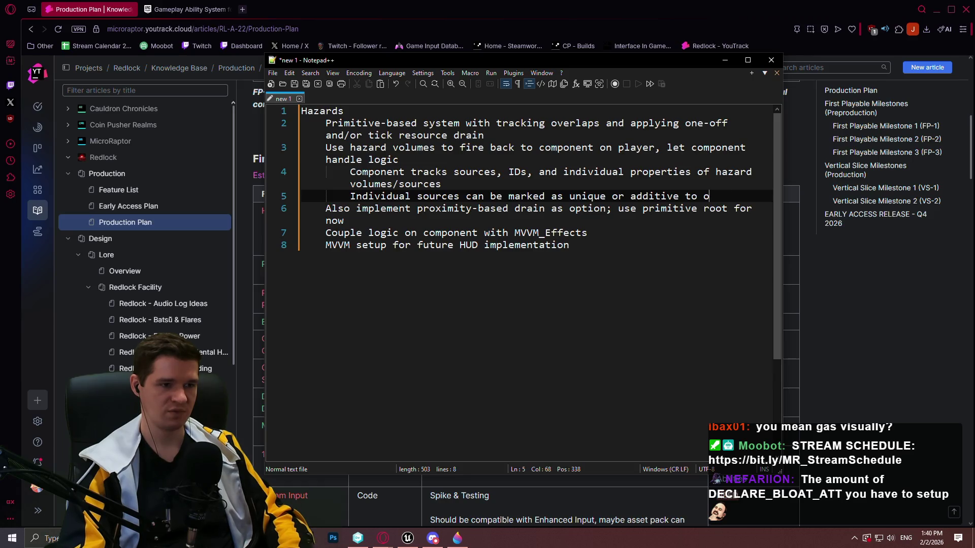
type("her sources")
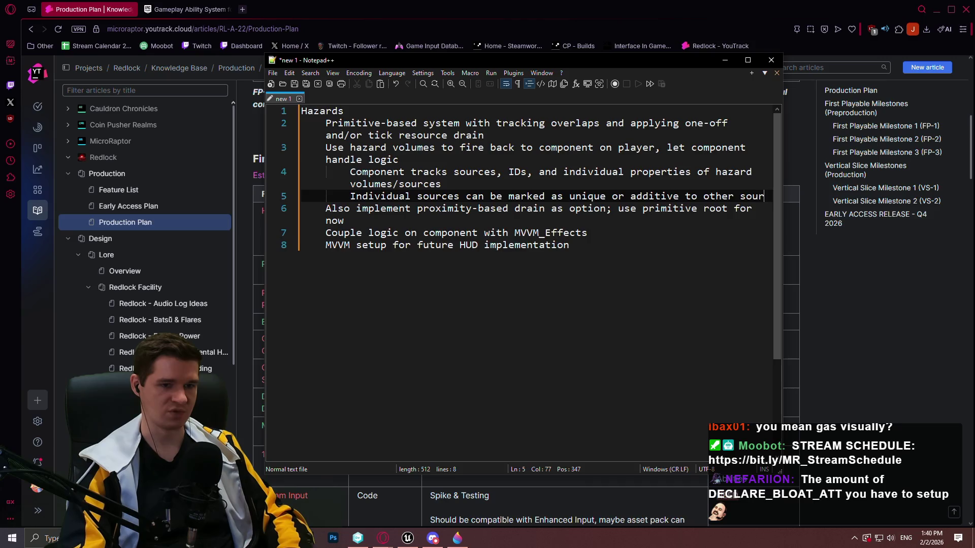
key("Return")
- Add a deeper-indented note that unique sources apply only a single version of that effect based on ID
key("Tab")
type("Unique sources will o")
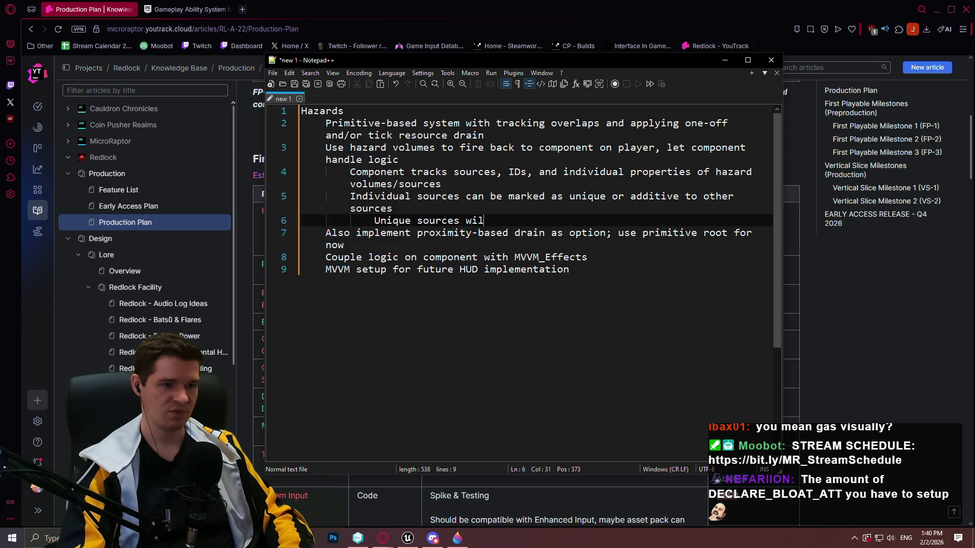
type("nly apply")
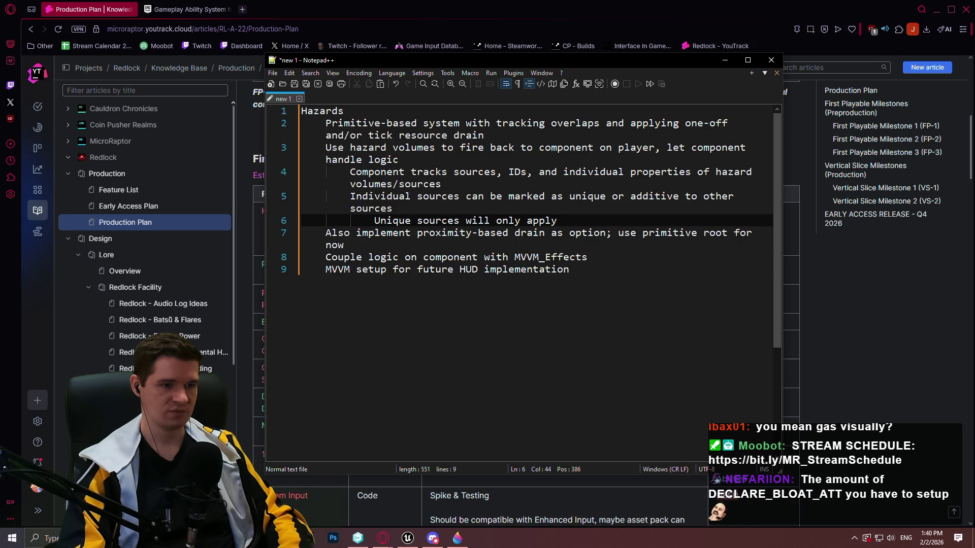
type(" a single")
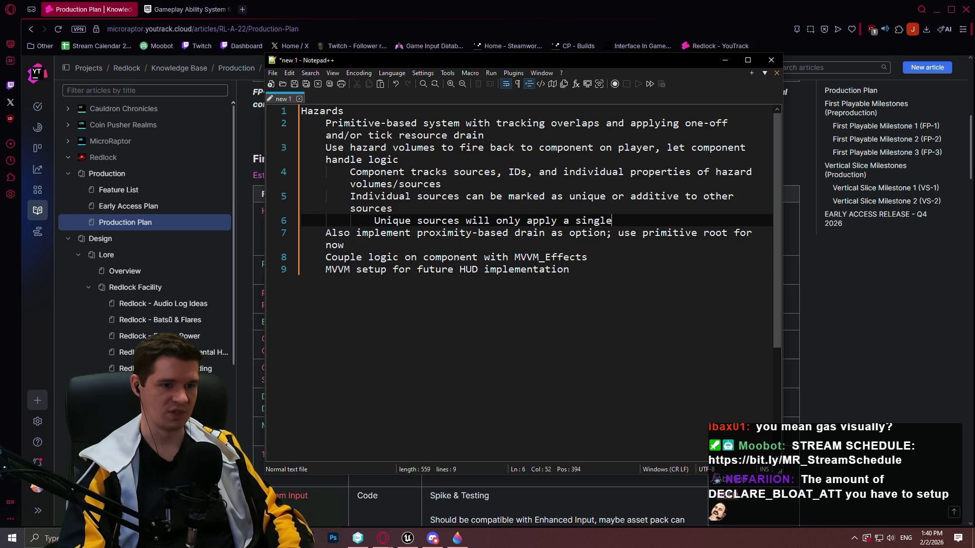
type(" version of that effect ")
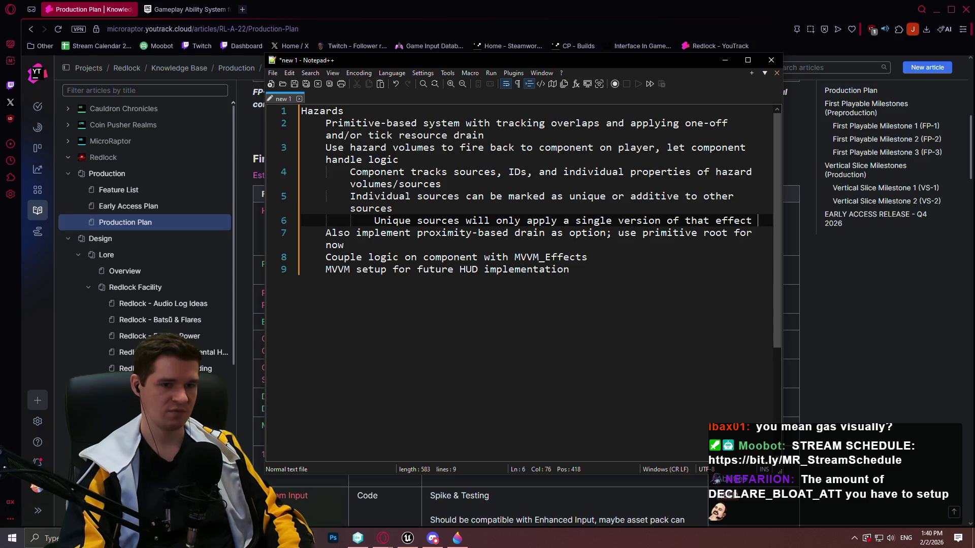
type("based on ID")
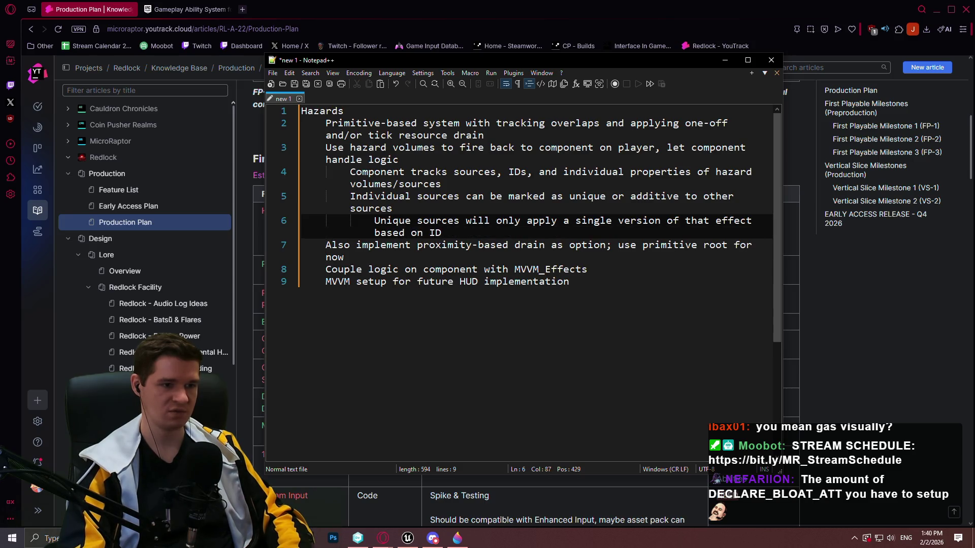
- Add a note that additive sources ignore ID and apply effects for all active sources, then begin Save As
key("Return")
type("dd")
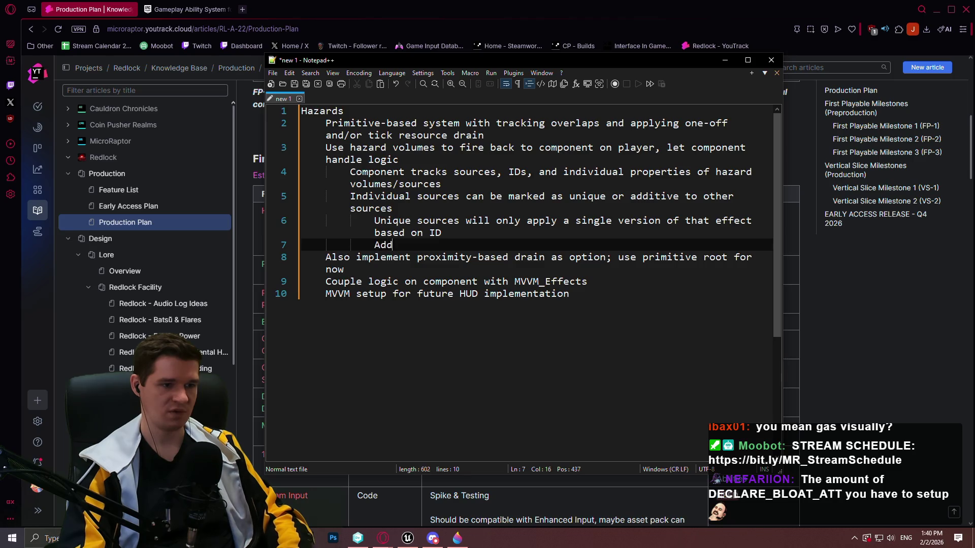
type("itive would ig")
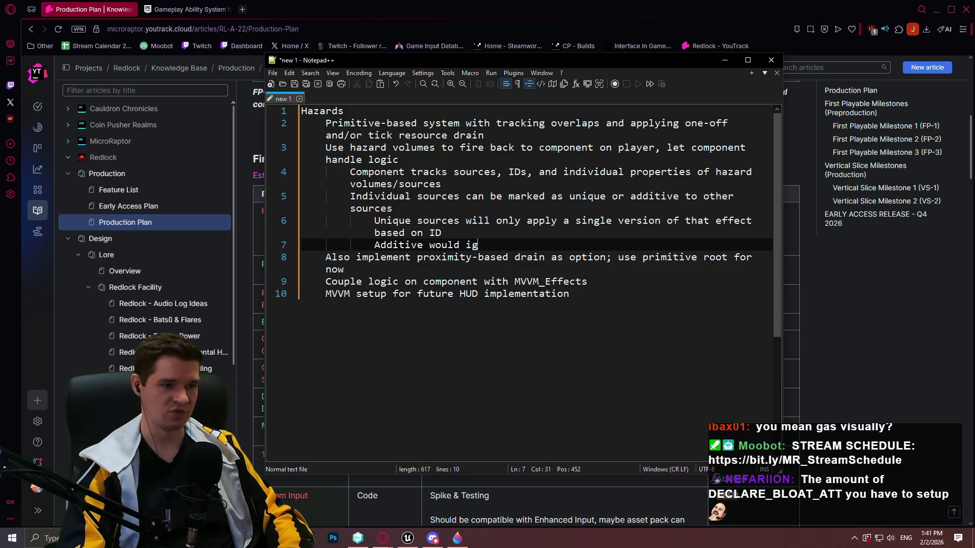
type("nore ID and")
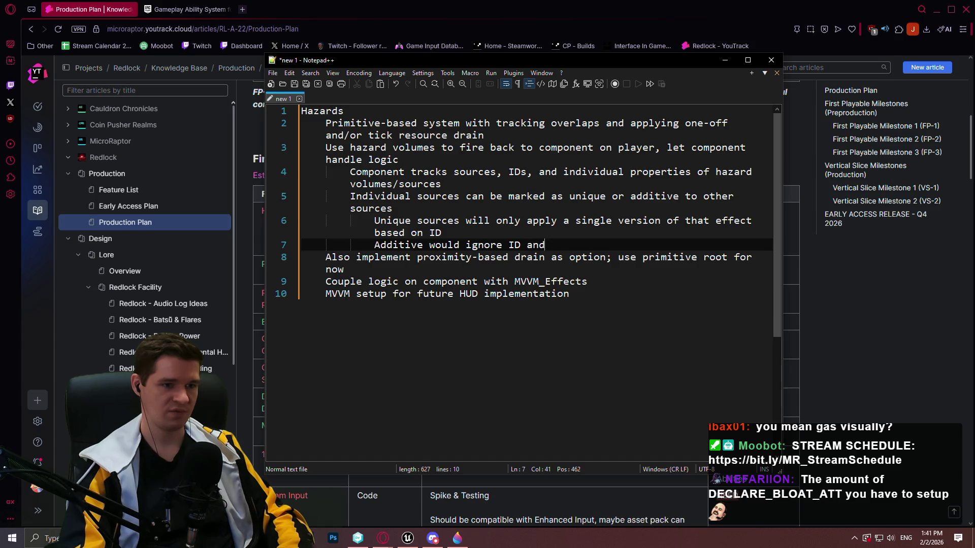
type(" apply both ")
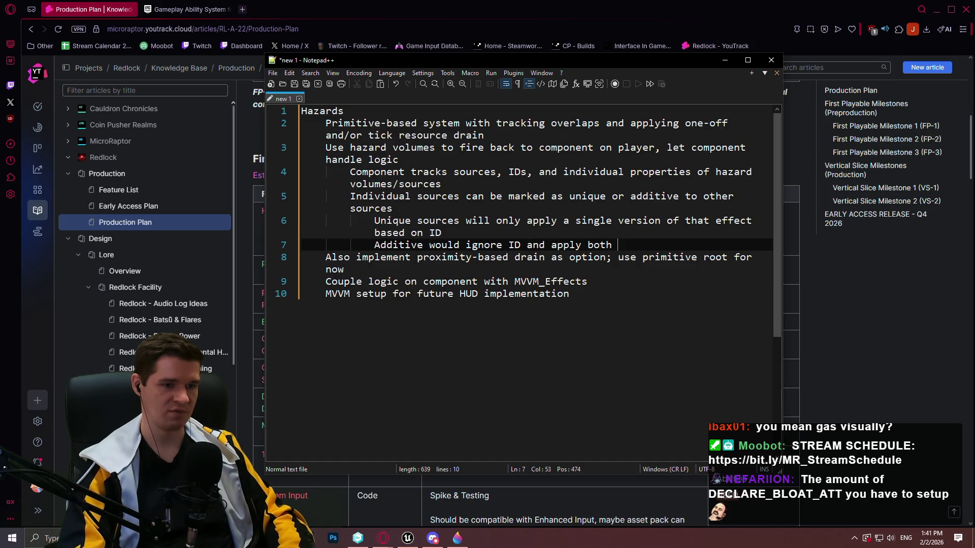
type("fec")
key("BackSpace")
key("BackSpace")
key("BackSpace")
type("s man")
key("BackSpace")
key("BackSpace")
type("effect")
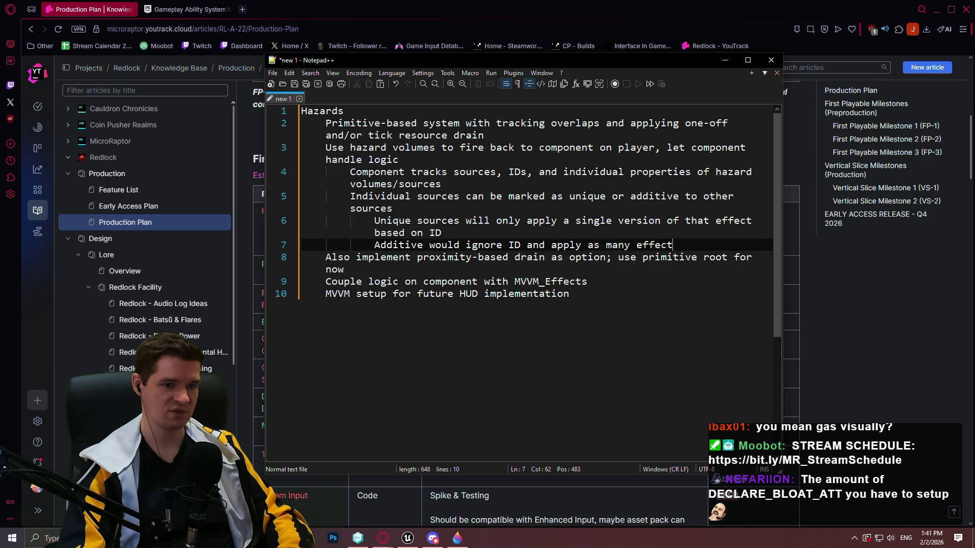
type("s as the player")
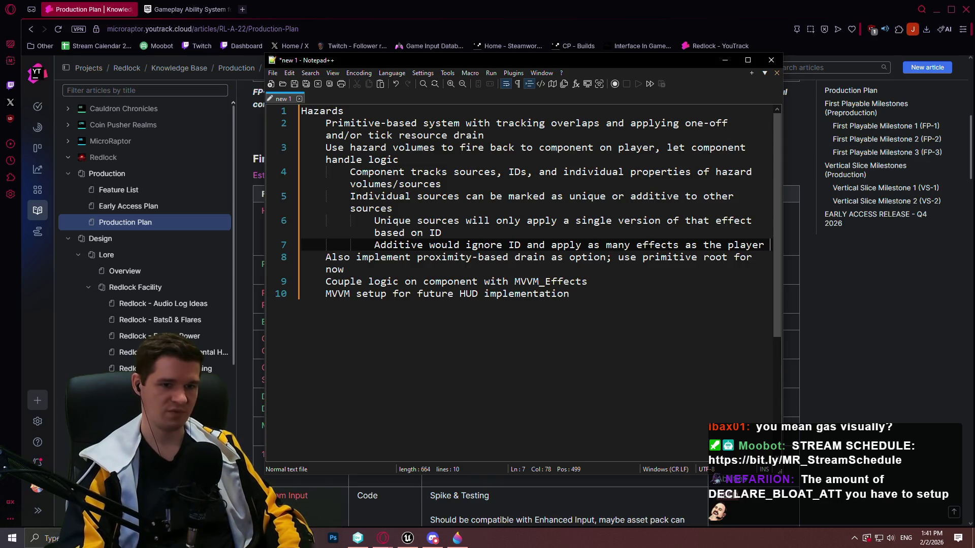
key("BackSpace")
key("BackSpace")
key("BackSpace")
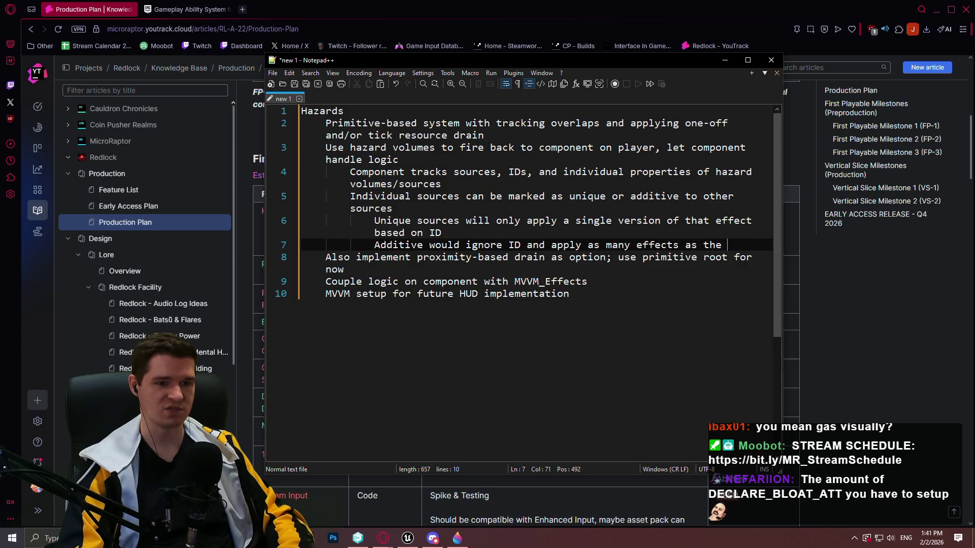
type("ere are so")
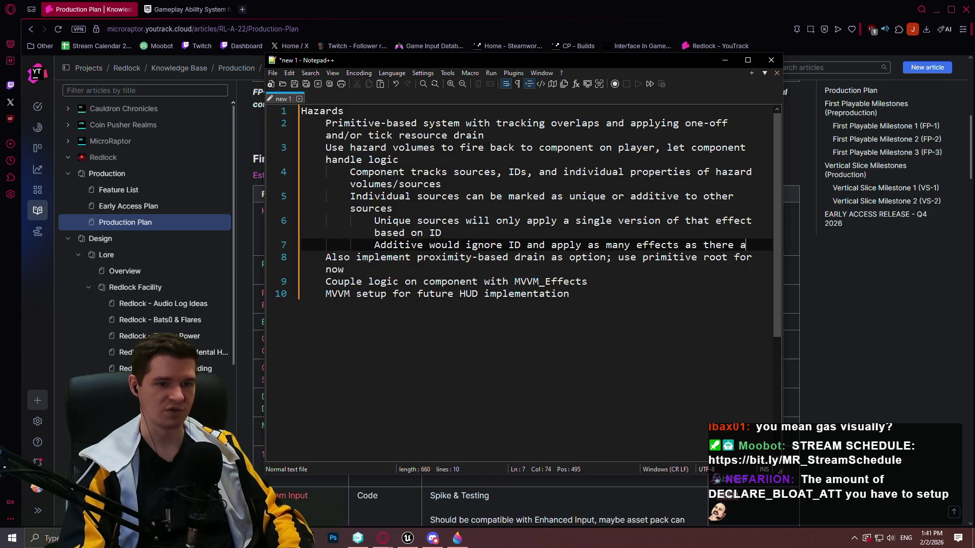
key("BackSpace")
key("BackSpace")
key("BackSpace")
type("active sources")
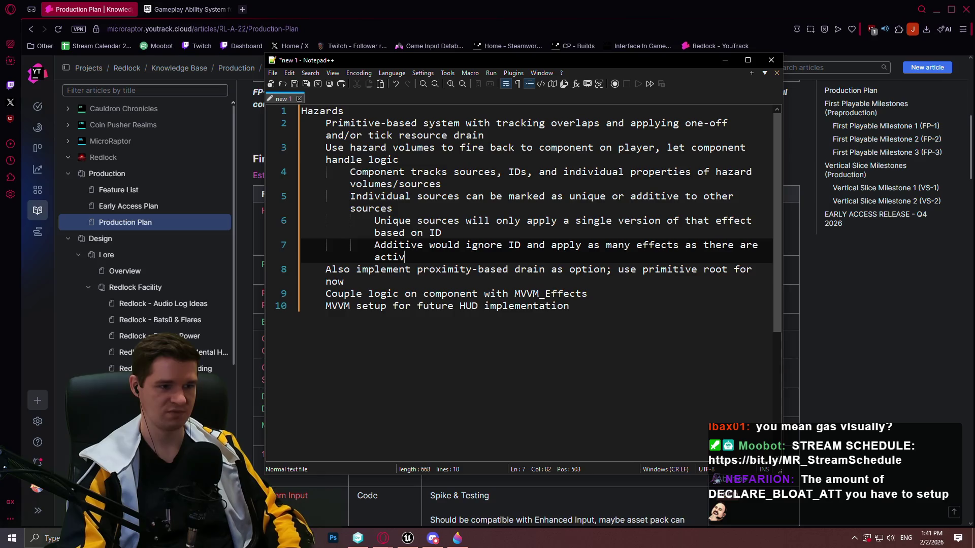
key("ctrl+a")
key("ctrl+s")
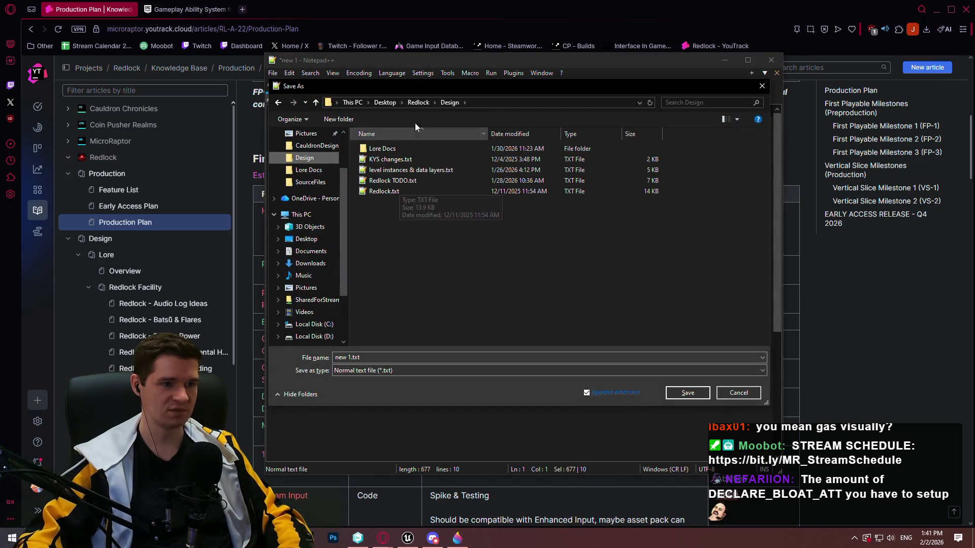
- Replace 'new 1' with 'hazards' and save the notes as hazards.txt in Redlock Design
left_click(354, 357)
left_click_drag(352, 357, 260, 354)
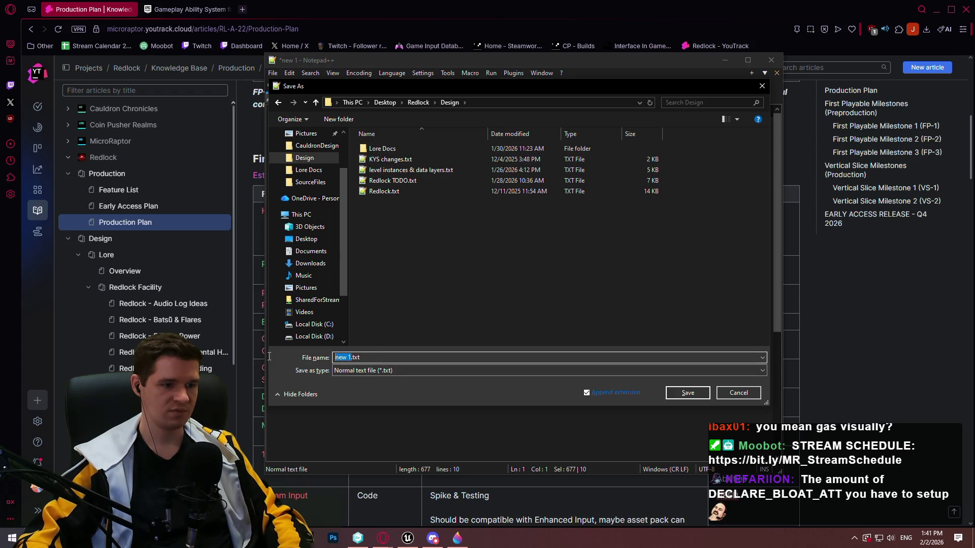
type("haza")
type("rds")
key("Return")
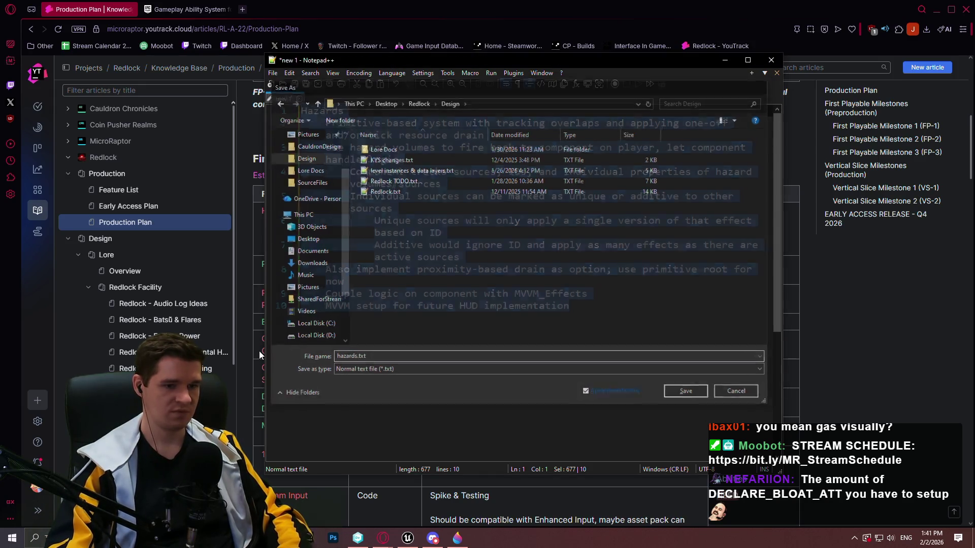
left_click(594, 335)
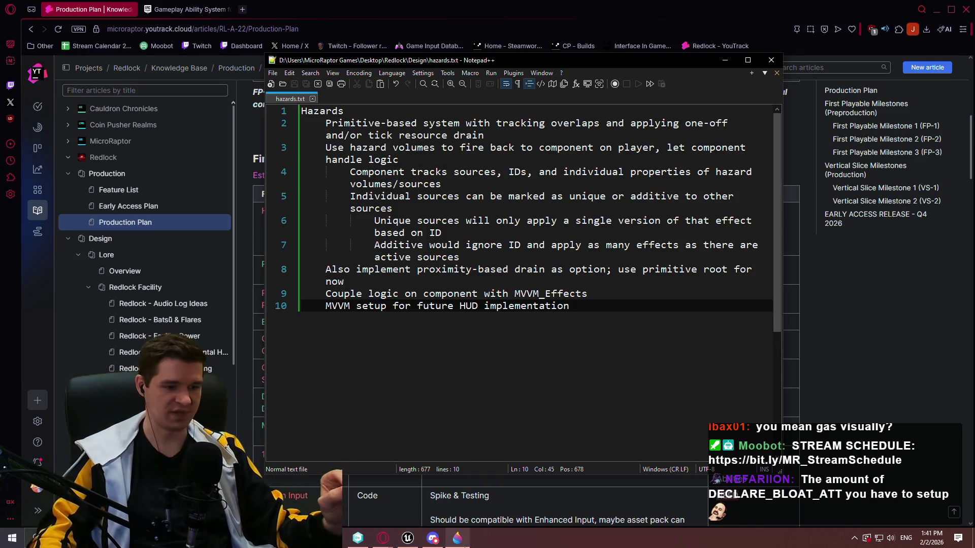
key("alt+Tab")
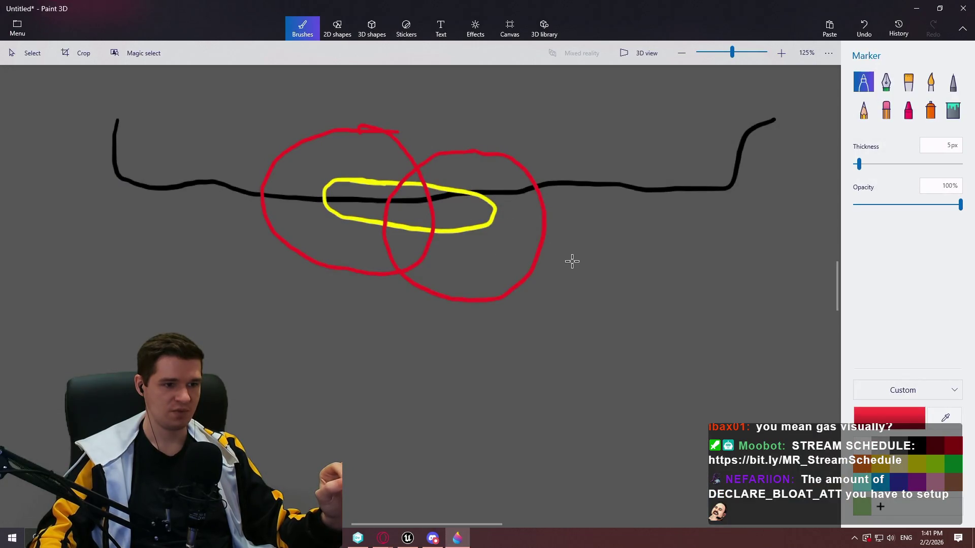
- Draw a second black path rising to the red circle, with a yellow loop at its bend
left_click(915, 470)
left_click(916, 444)
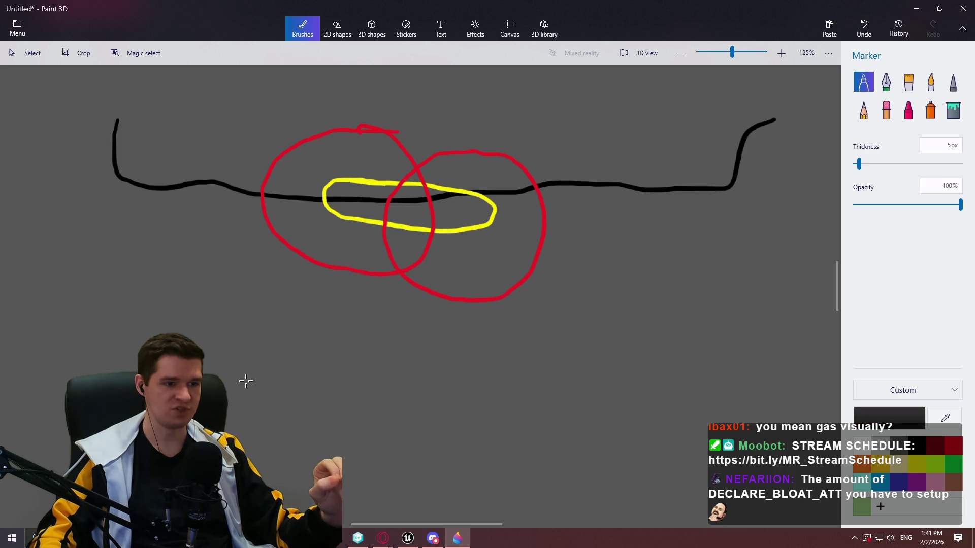
mouse_move(367, 424)
left_mouse_down()
mouse_move(376, 404)
mouse_move(494, 328)
mouse_move(684, 261)
mouse_move(801, 348)
left_mouse_up()
left_click(916, 464)
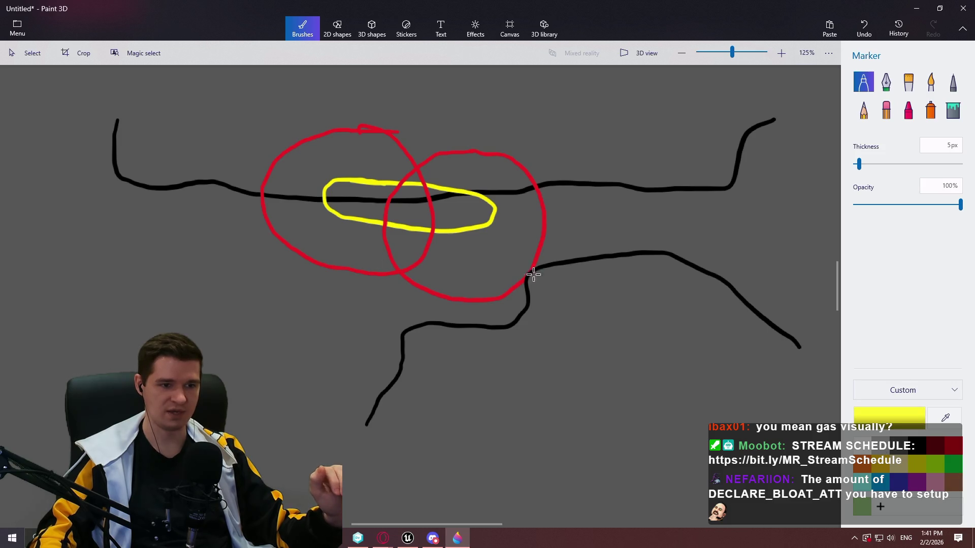
mouse_move(558, 265)
left_mouse_down()
mouse_move(496, 311)
mouse_move(570, 279)
mouse_move(534, 232)
mouse_move(446, 283)
mouse_move(565, 371)
mouse_move(603, 257)
mouse_move(563, 244)
mouse_move(464, 249)
mouse_move(550, 374)
mouse_move(584, 248)
mouse_move(564, 243)
left_mouse_up()
- Ring the yellow loop in magenta instead of red, then select line 6 in the hazards notes
left_click(954, 448)
key("ctrl+z")
left_click(919, 481)
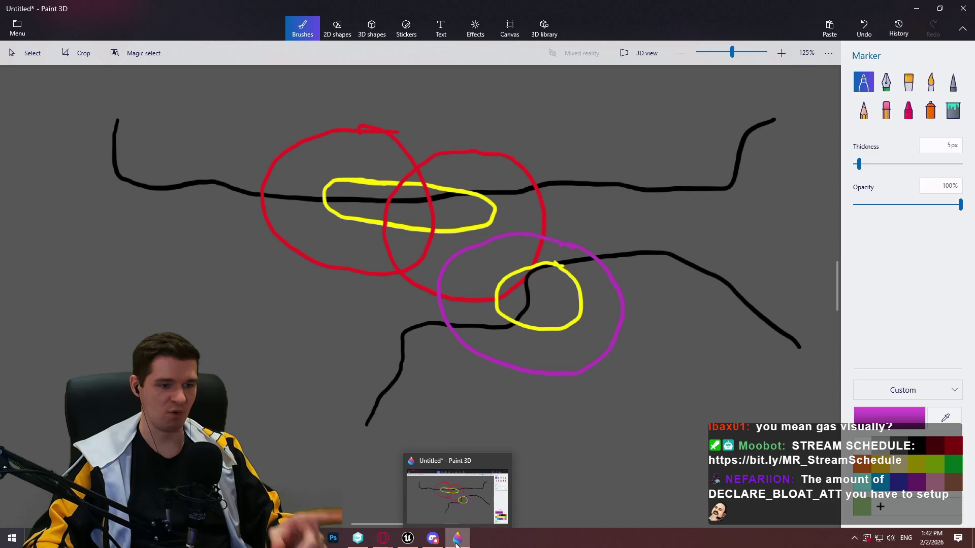
left_click(456, 544)
left_click_drag(443, 233, 371, 227)
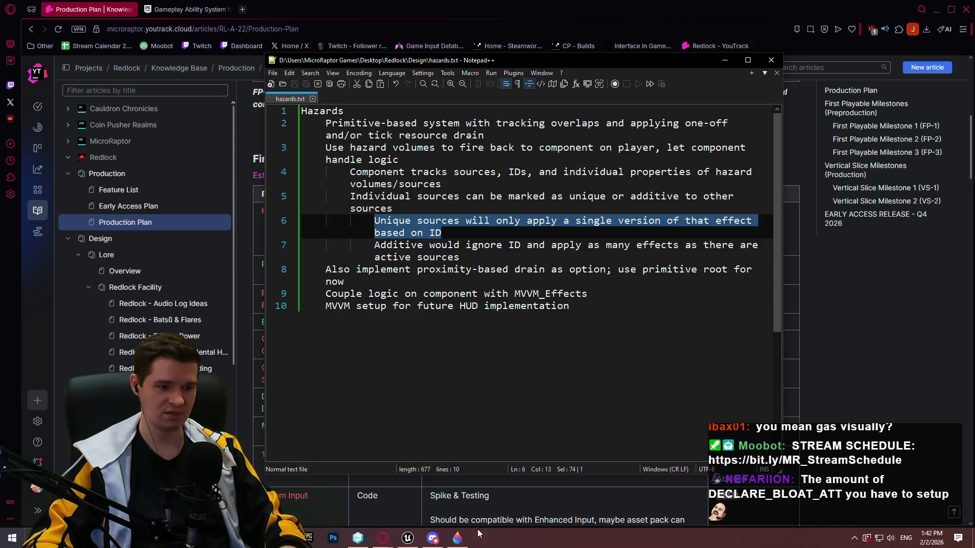
left_click(457, 538)
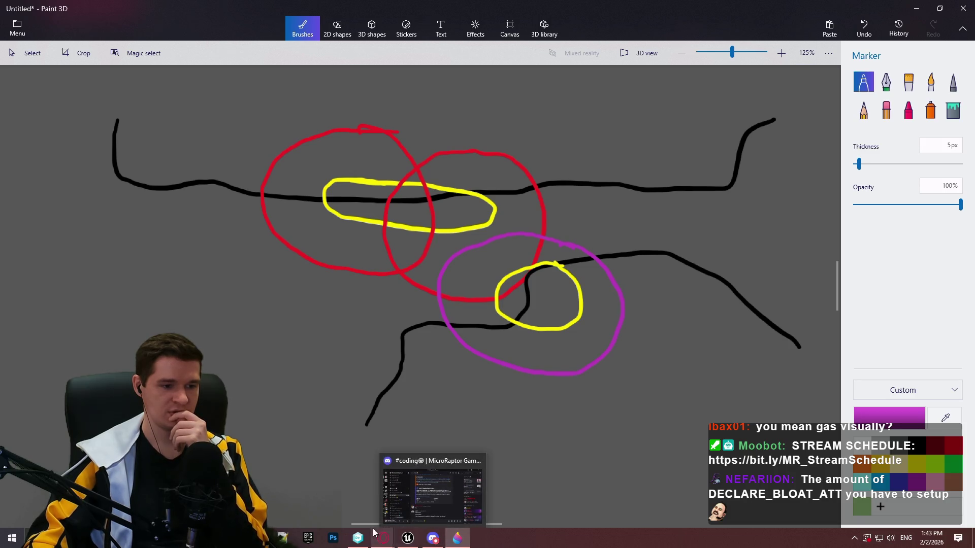
left_click(283, 538)
left_click(526, 232)
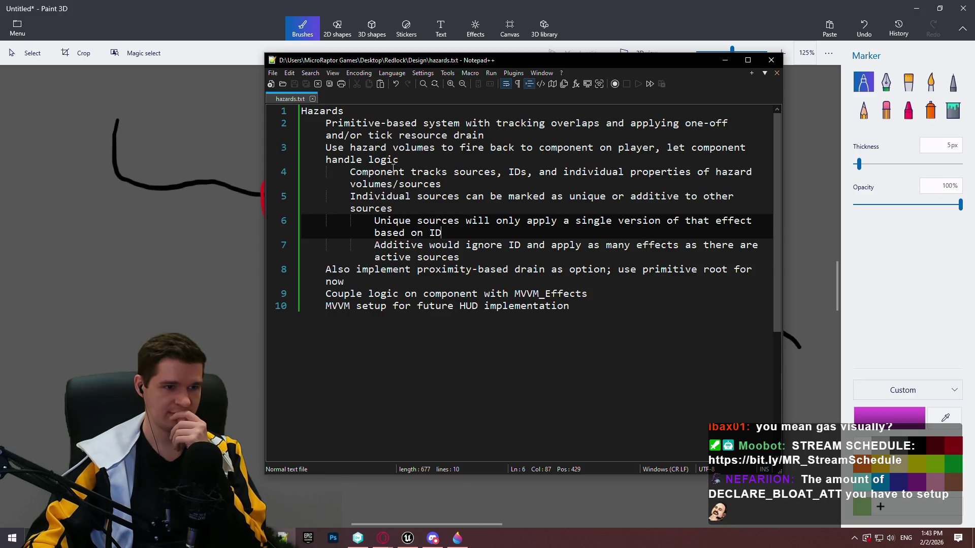
- Under line 4, add the indented note 'IDs are row names, pulls info from data table'
left_click(465, 178)
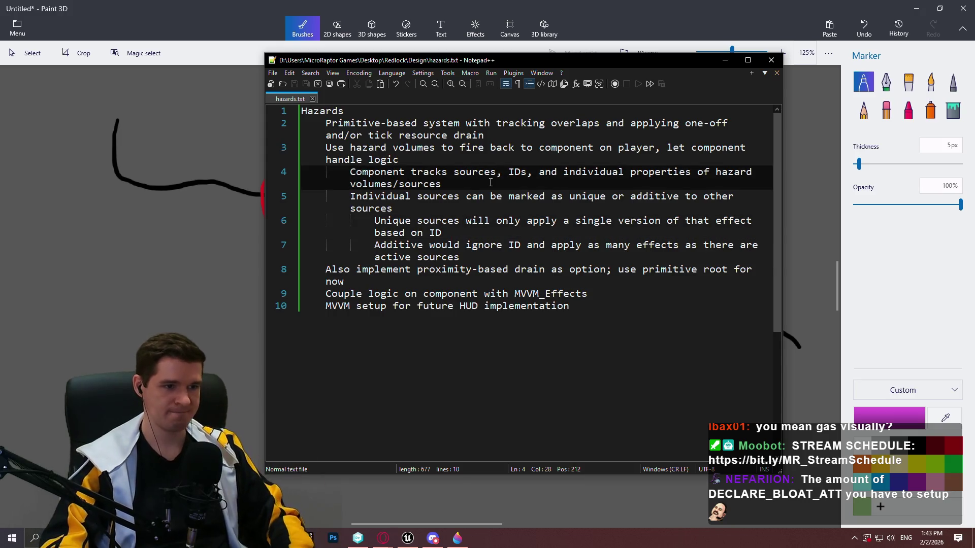
key("Return")
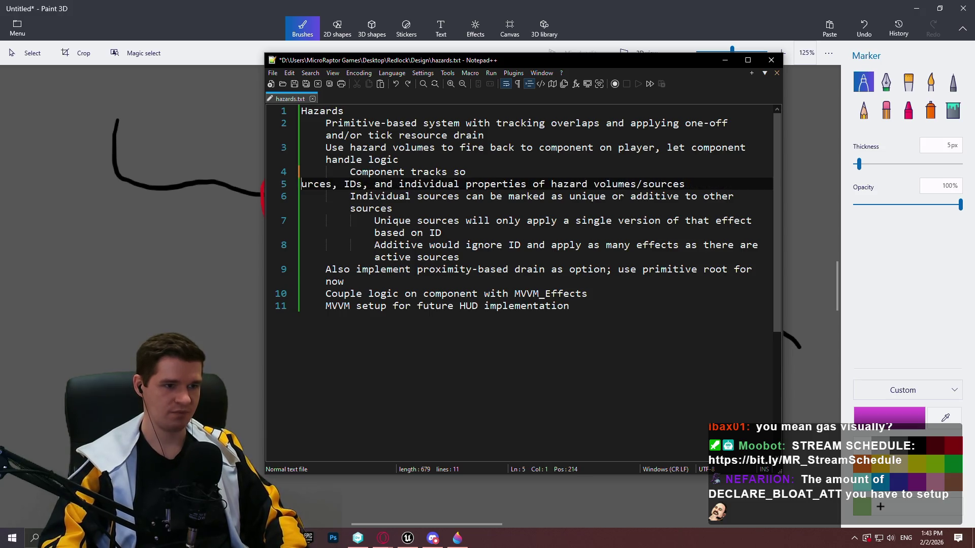
key("ctrl+z")
key("Return")
key("Tab")
type("IDS ")
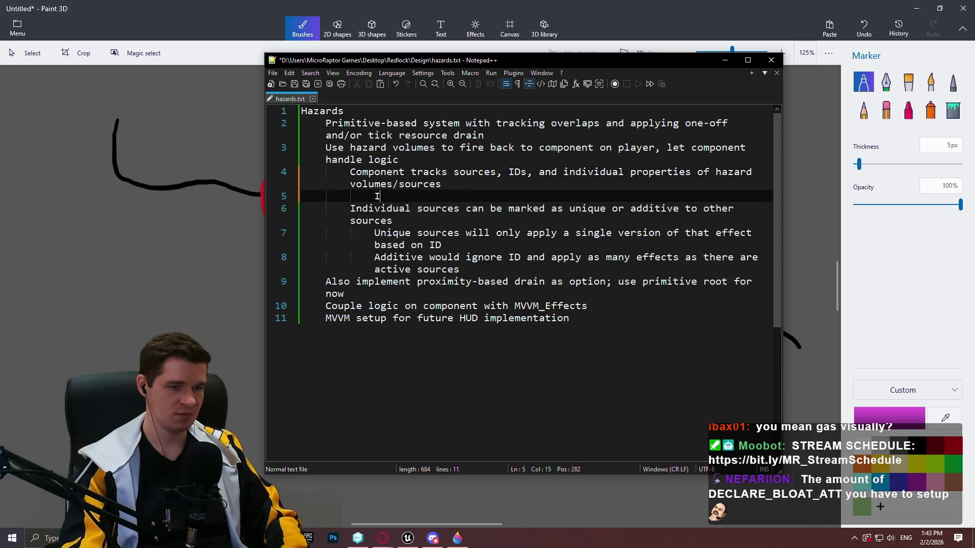
type(" are row")
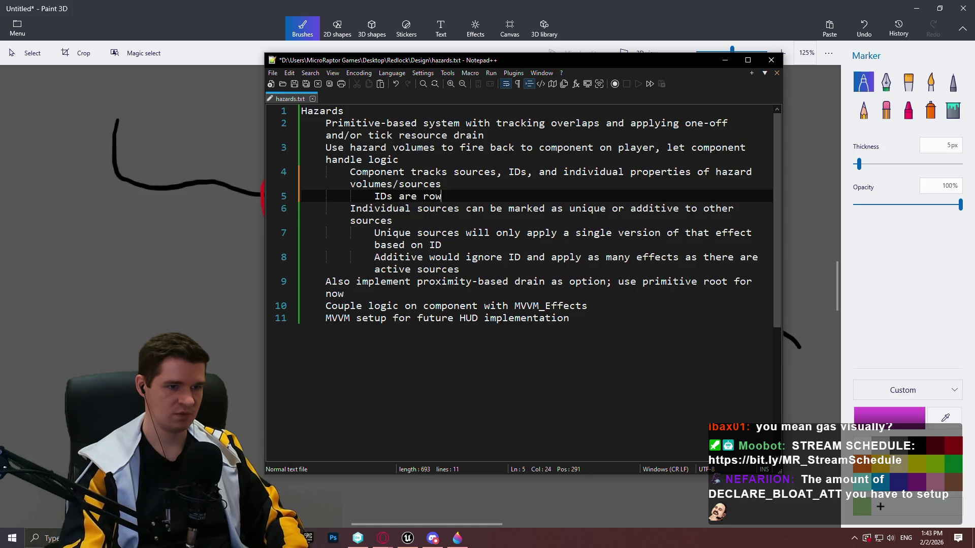
type("ned")
key("BackSpace")
key("BackSpace")
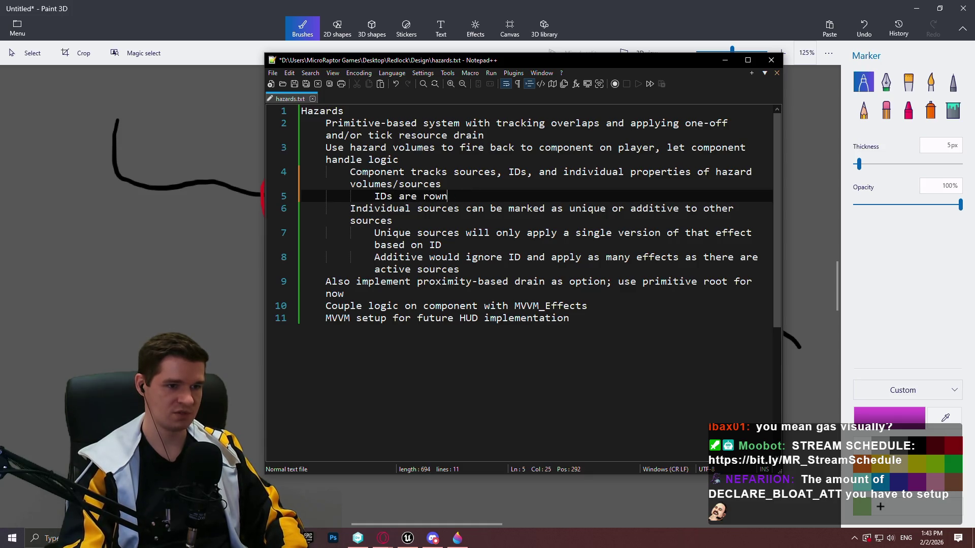
type(" names, pull")
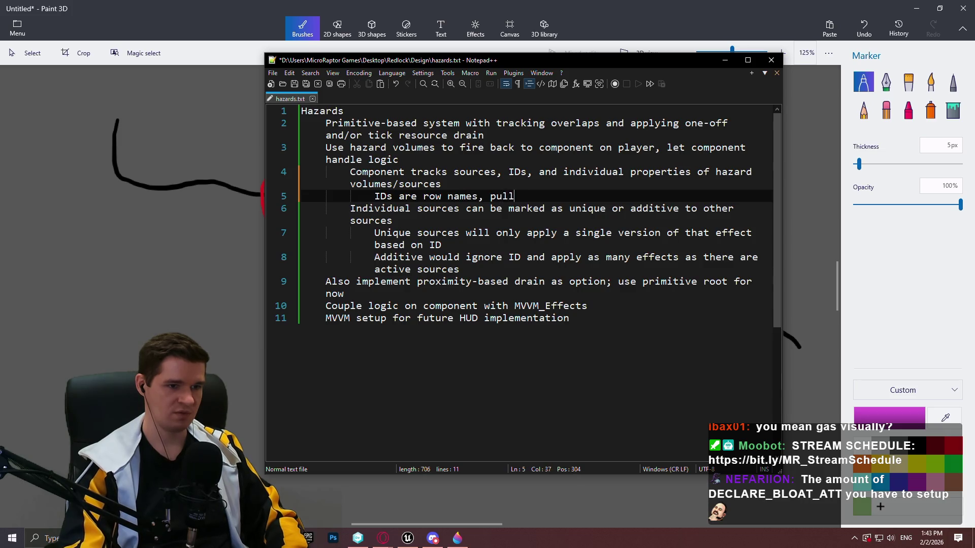
type("s info from data table")
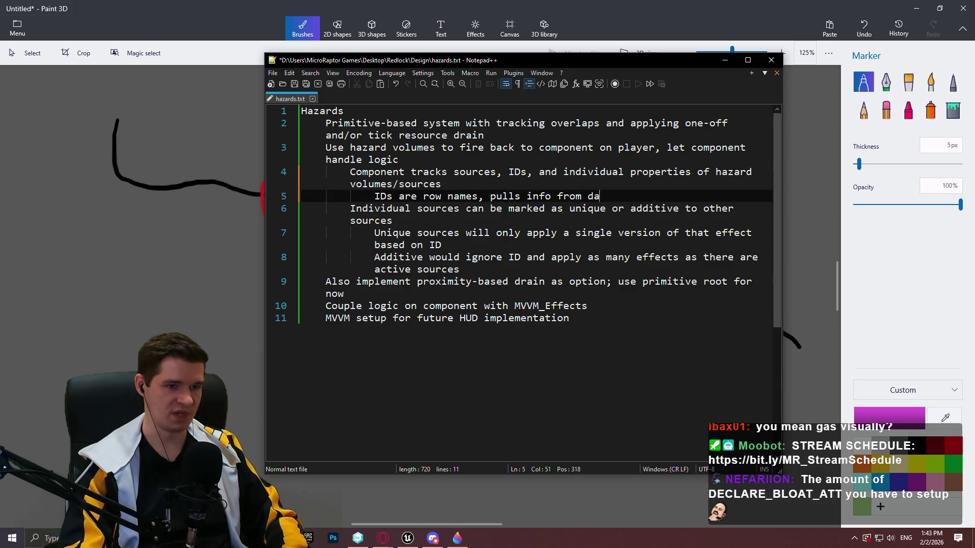
- Save hazards.txt and minimize Notepad++ to return to the Paint 3D drawing
key("ctrl+s")
left_click(724, 9)
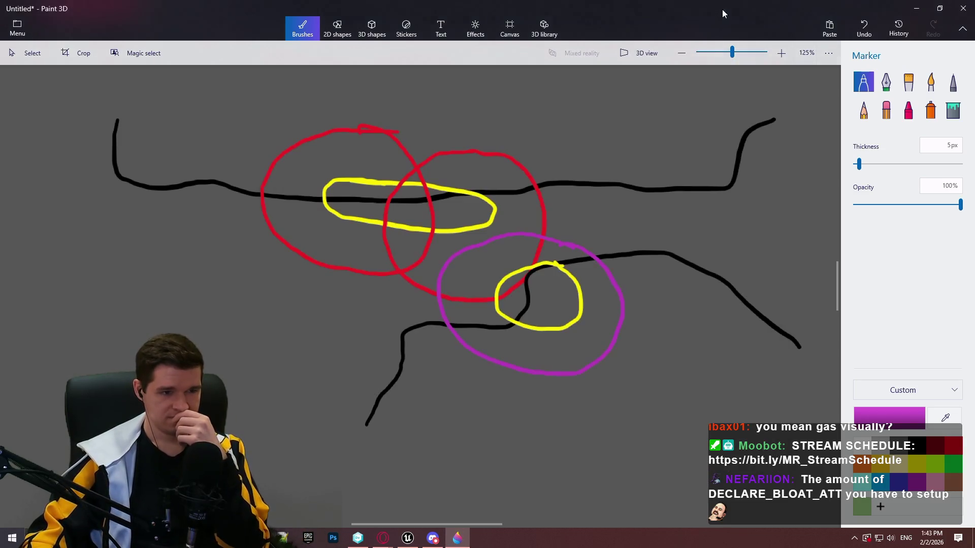
key("alt+Tab")
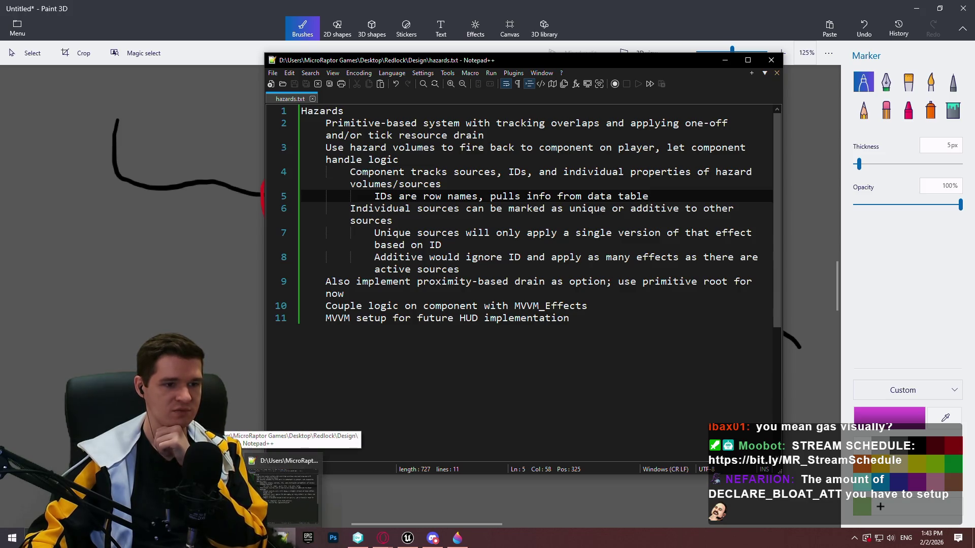
left_click(239, 421)
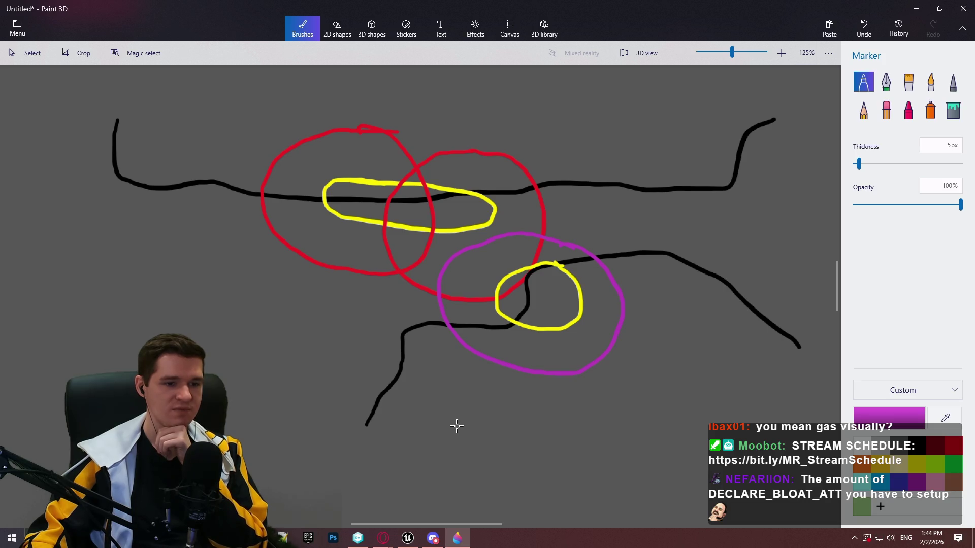
- Draw a yellow loop at the lower path's right end and circle it in red
mouse_move(457, 539)
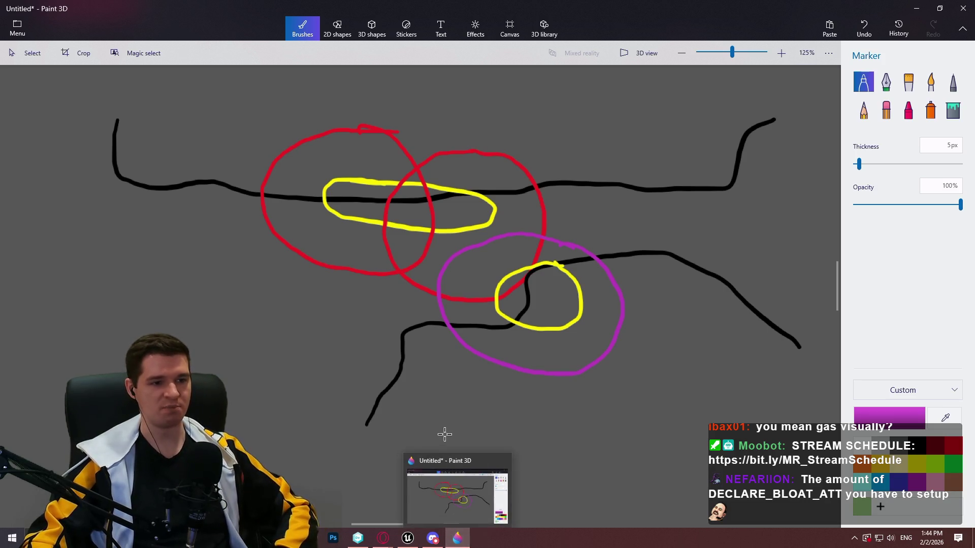
left_click(920, 465)
left_click_drag(772, 272, 763, 277)
left_click(954, 446)
left_click_drag(755, 358, 729, 338)
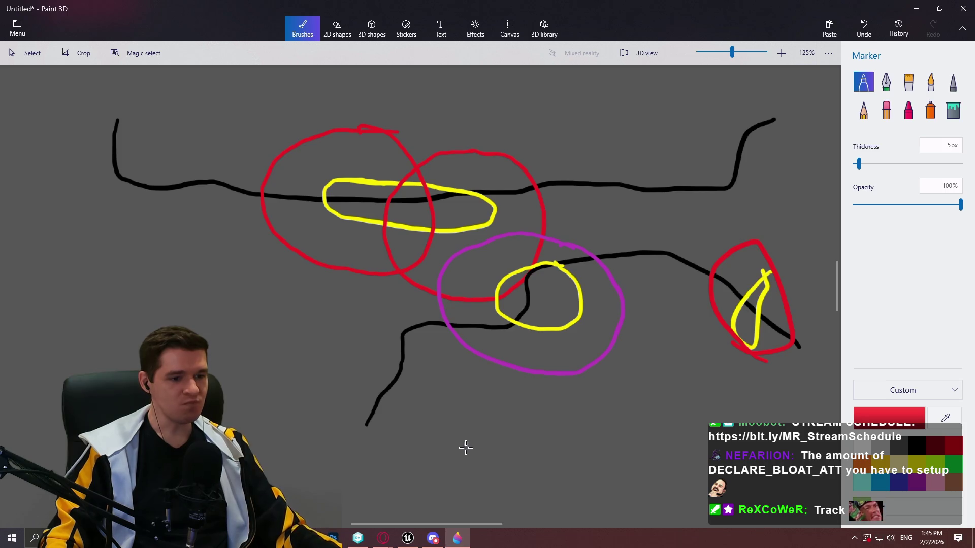
- Minimize Paint 3D to reveal the YouTrack Production Plan page in the browser
left_click(457, 540)
left_click(457, 539)
left_click(457, 539)
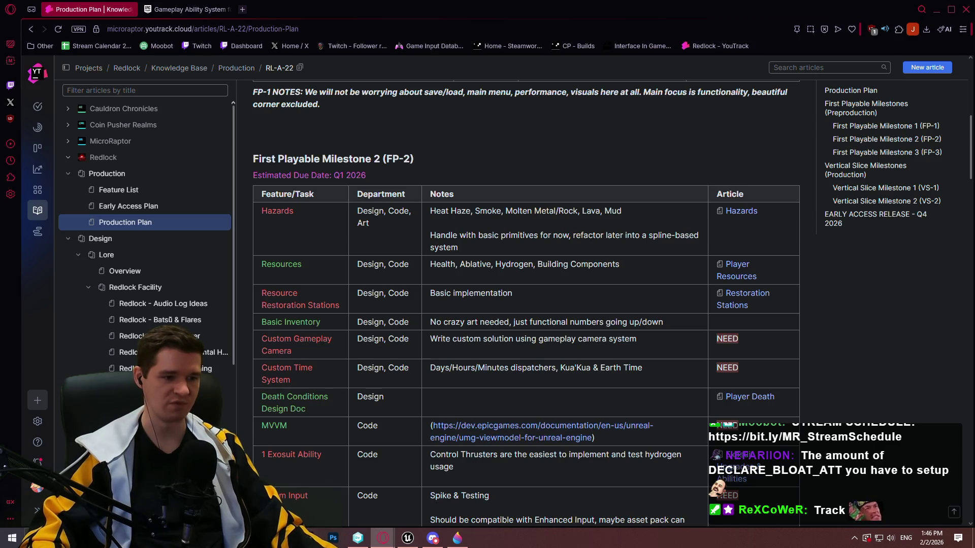
key("alt+Tab")
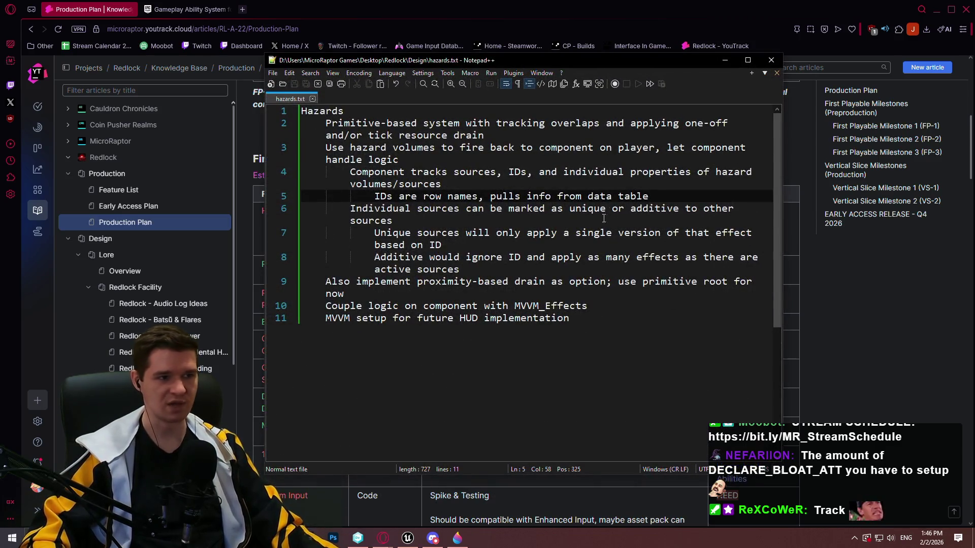
- After a blank line, add 'Would need functions for clearing, dispatchers for handling source destruction'
left_click(646, 285)
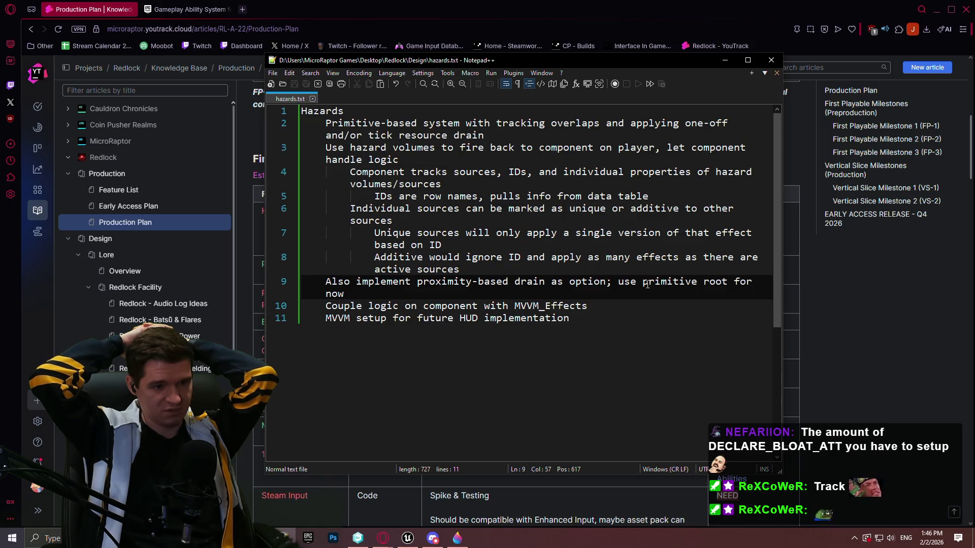
left_click(633, 328)
key("Return")
key("Return")
type("Would need functions for clearing")
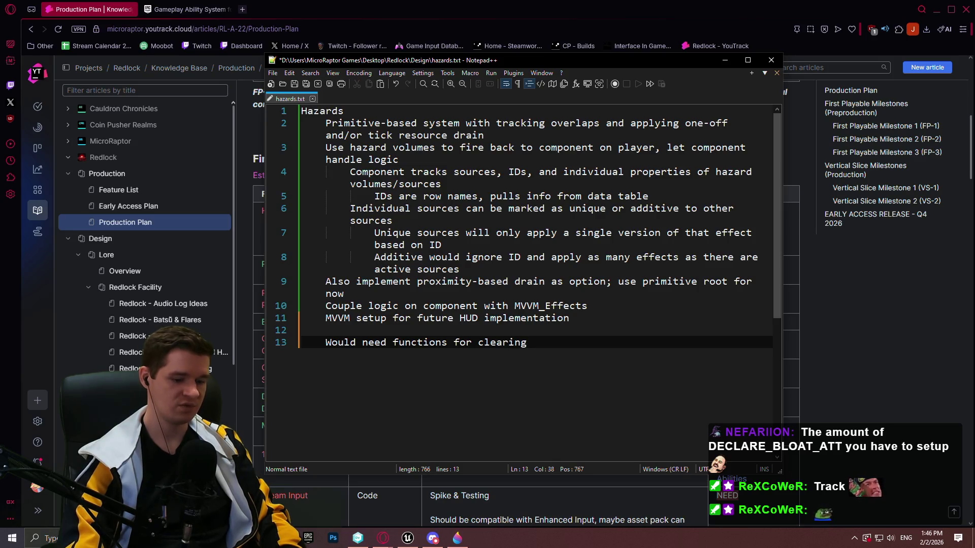
type(", dispa")
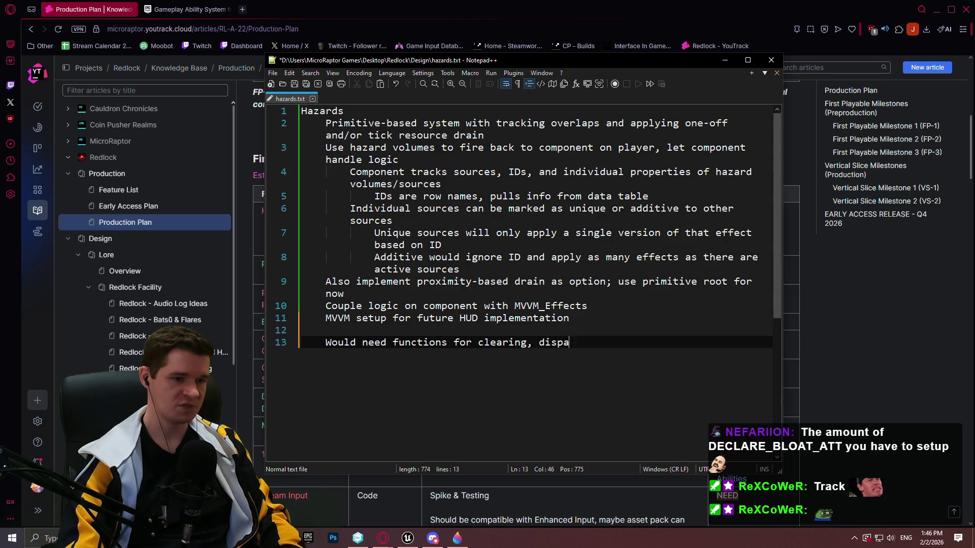
type("tchers for handling ")
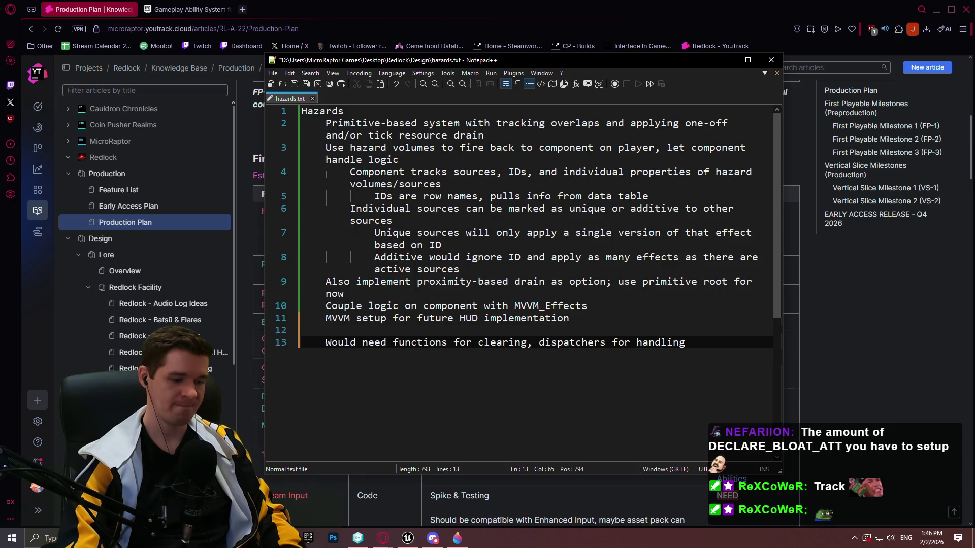
type("sour")
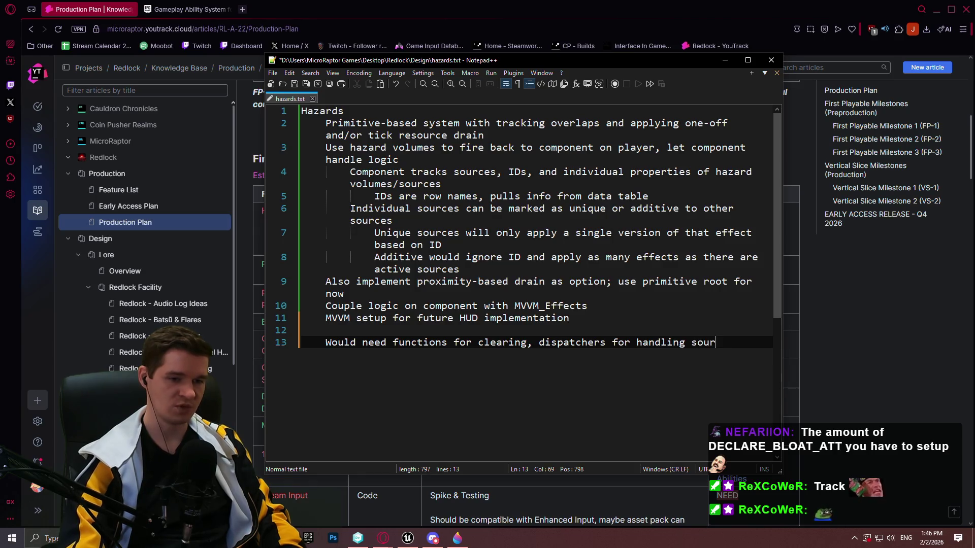
type("ce destruction")
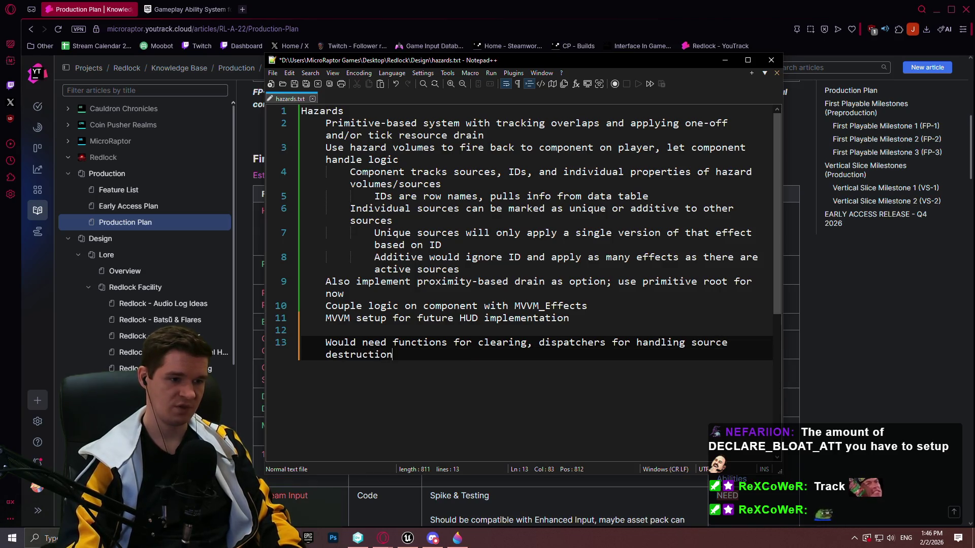